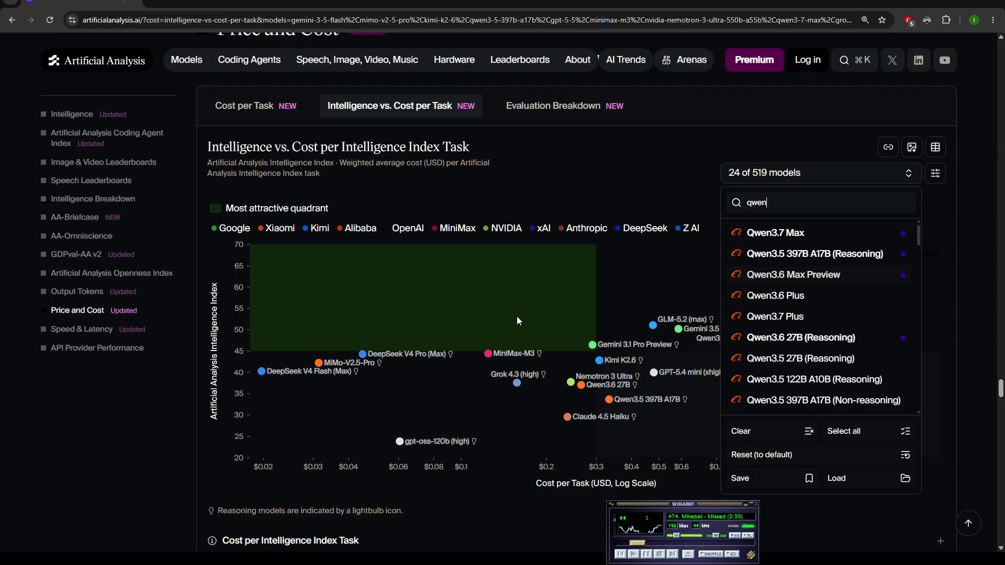
# Close the Qwen model list and search the chart's model selector for '5.5'
pyautogui.click(501, 320)
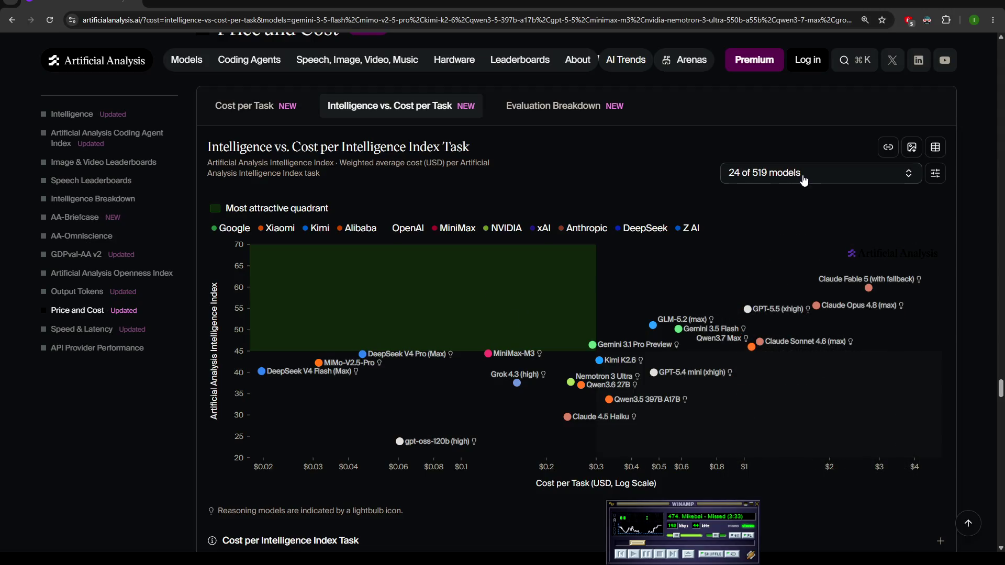
pyautogui.moveTo(670, 334)
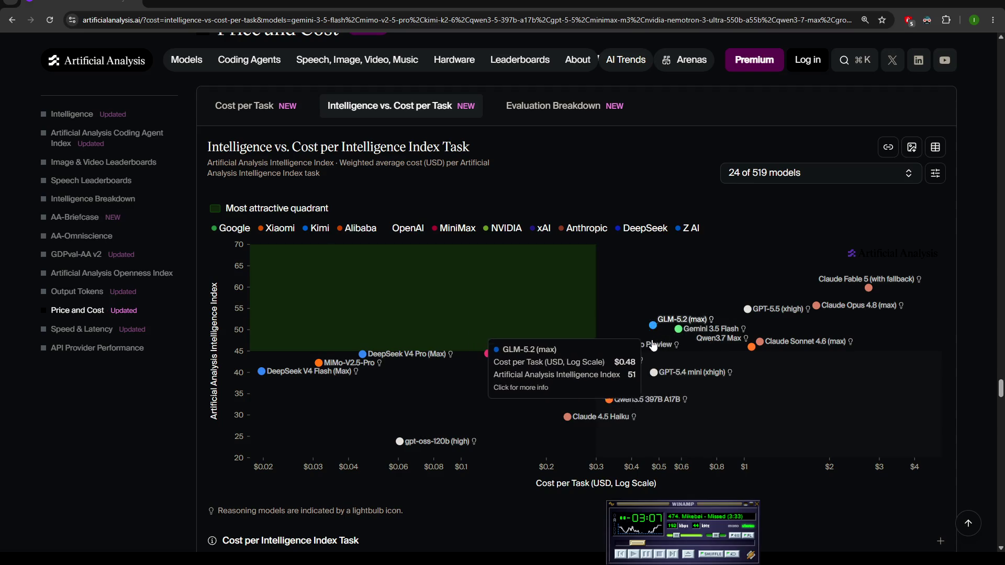
pyautogui.click(794, 172)
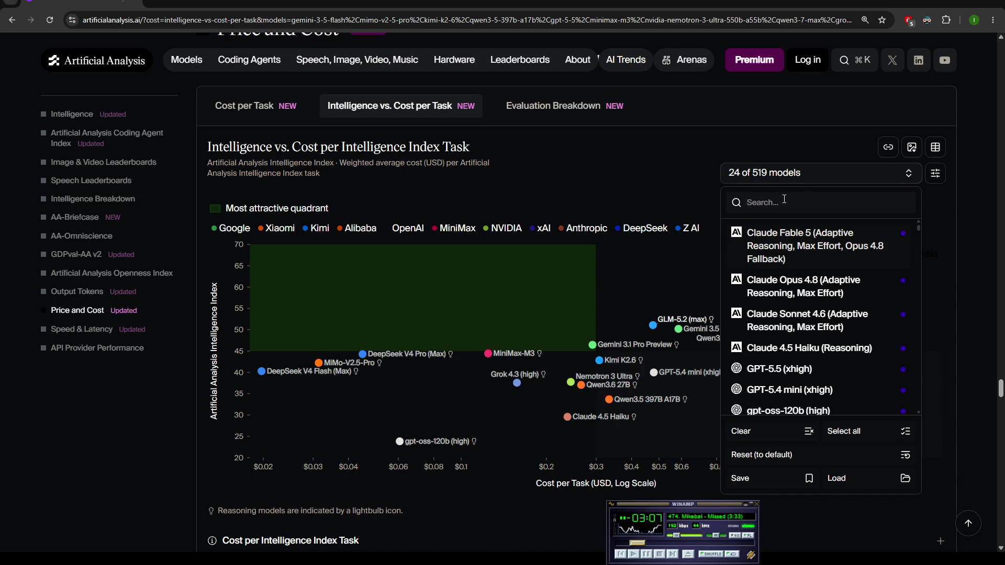
pyautogui.write('5.5')
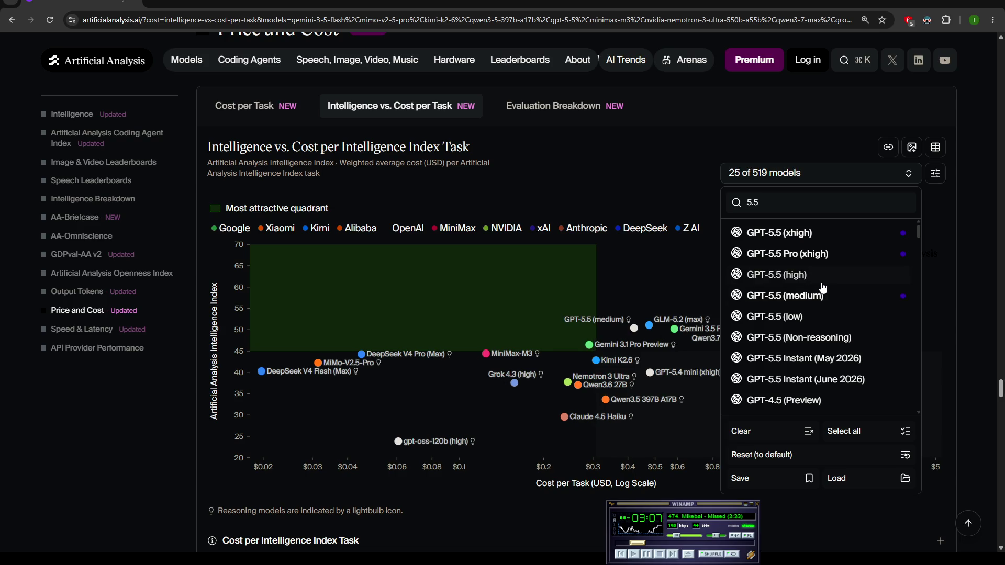
# Tick GPT-5.5 (medium) and GPT-5.5 (high), then search the selector for 'opus'
pyautogui.click(818, 294)
pyautogui.click(814, 273)
pyautogui.tripleClick(788, 198)
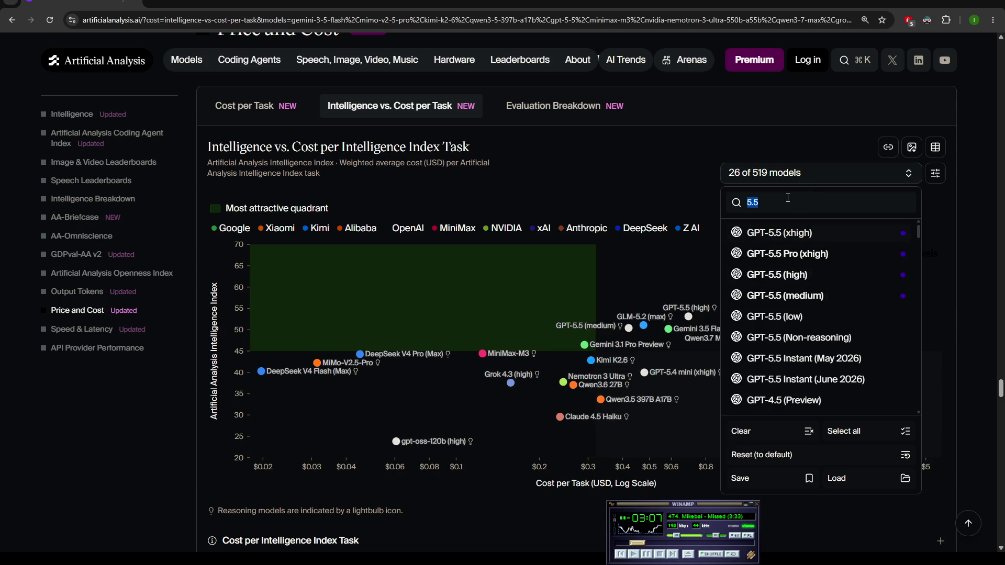
pyautogui.write('opud')
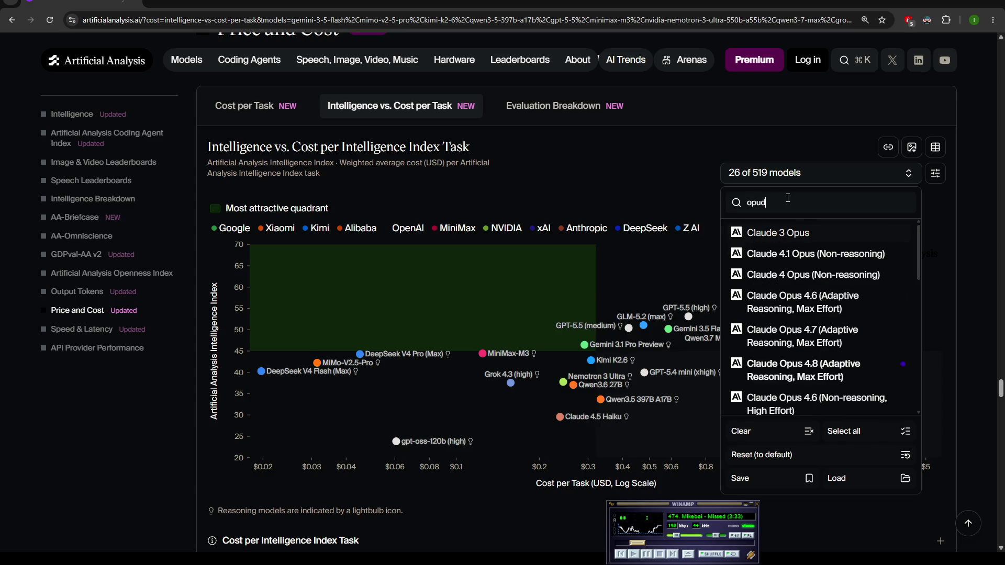
pyautogui.press('BackSpace')
pyautogui.write('s')
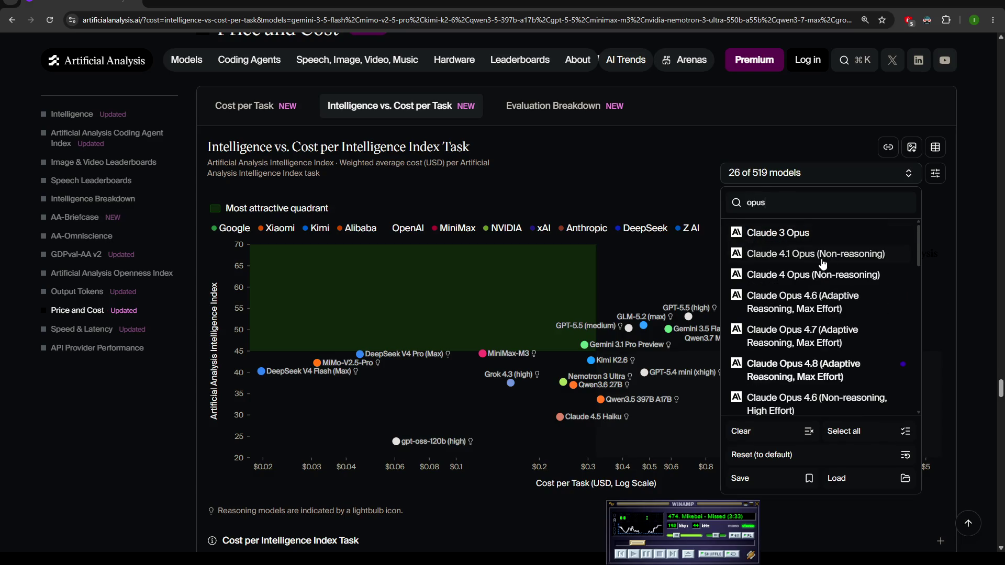
# Browse the Claude Opus results, close the list and scroll down to the chart
pyautogui.scroll(3, 788, 199)
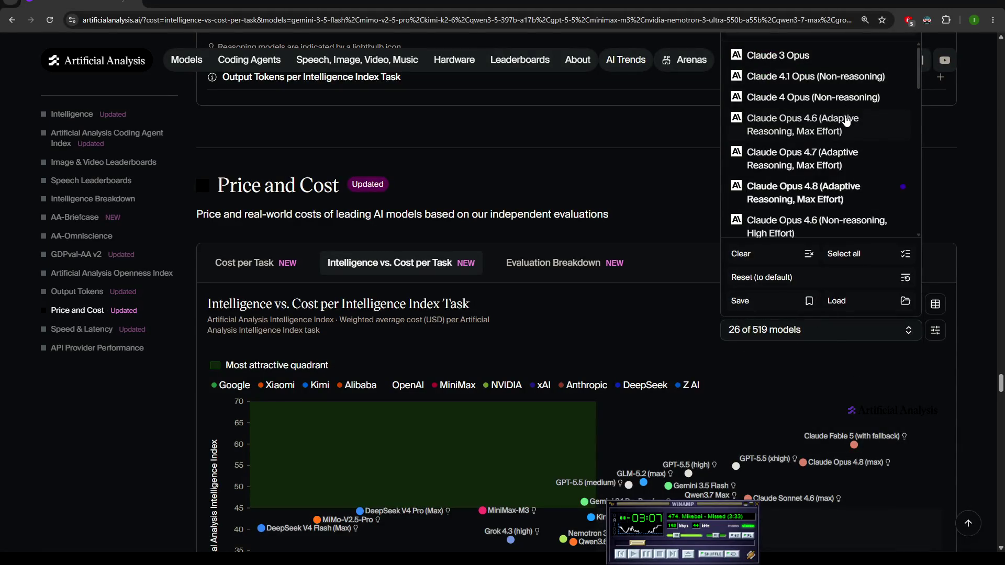
pyautogui.scroll(-1, 843, 136)
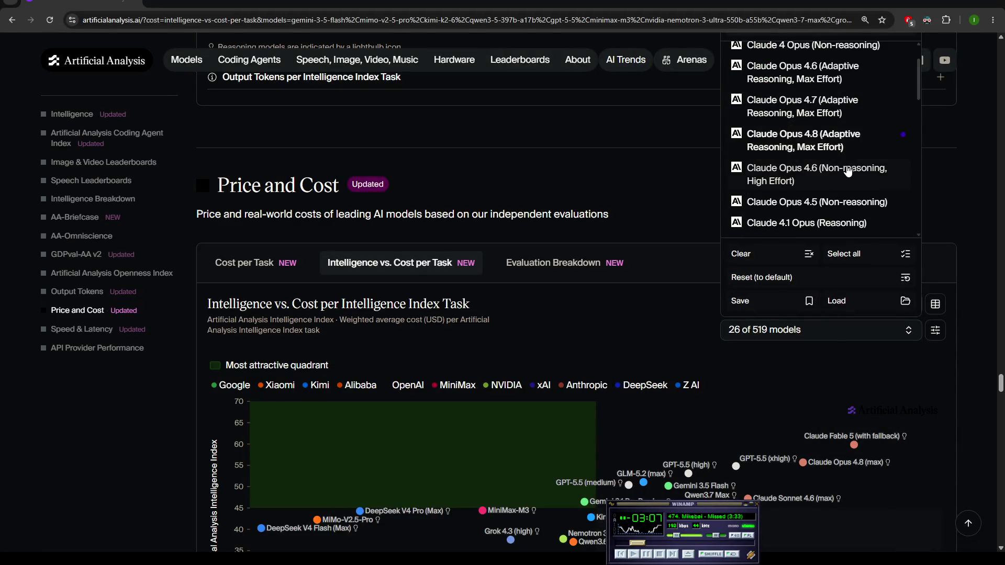
pyautogui.scroll(-1, 849, 190)
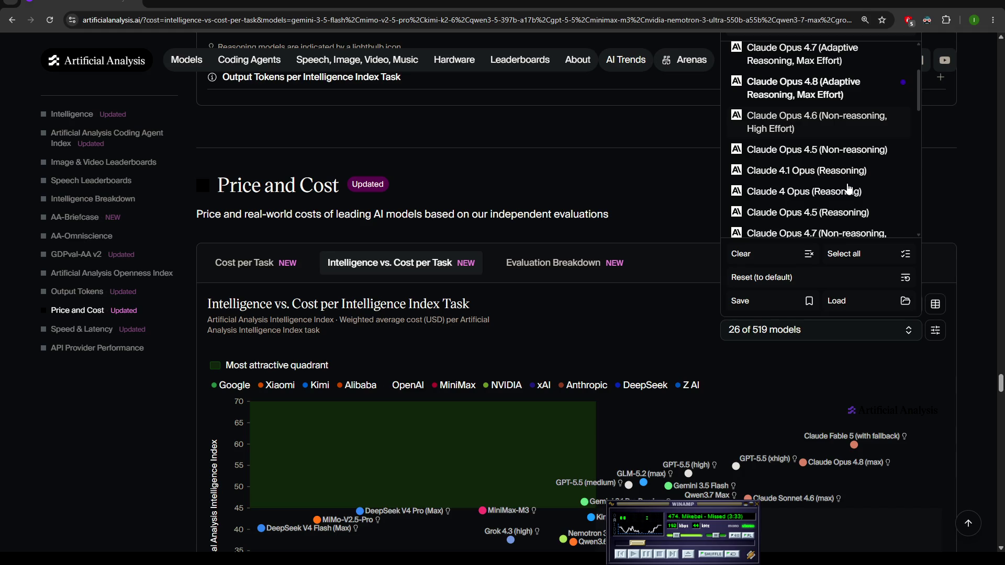
pyautogui.click(607, 354)
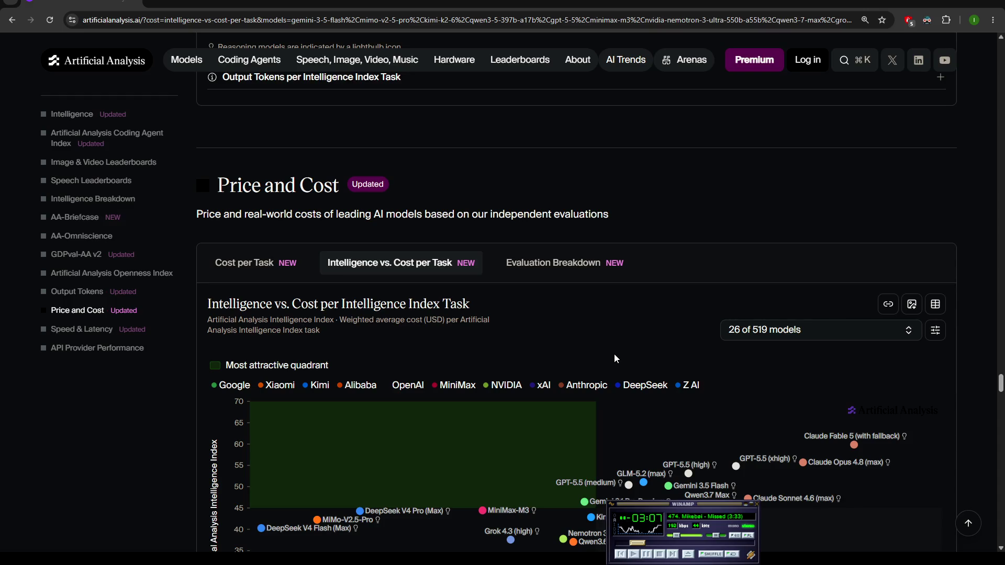
pyautogui.scroll(-2, 653, 380)
pyautogui.scroll(-1, 653, 380)
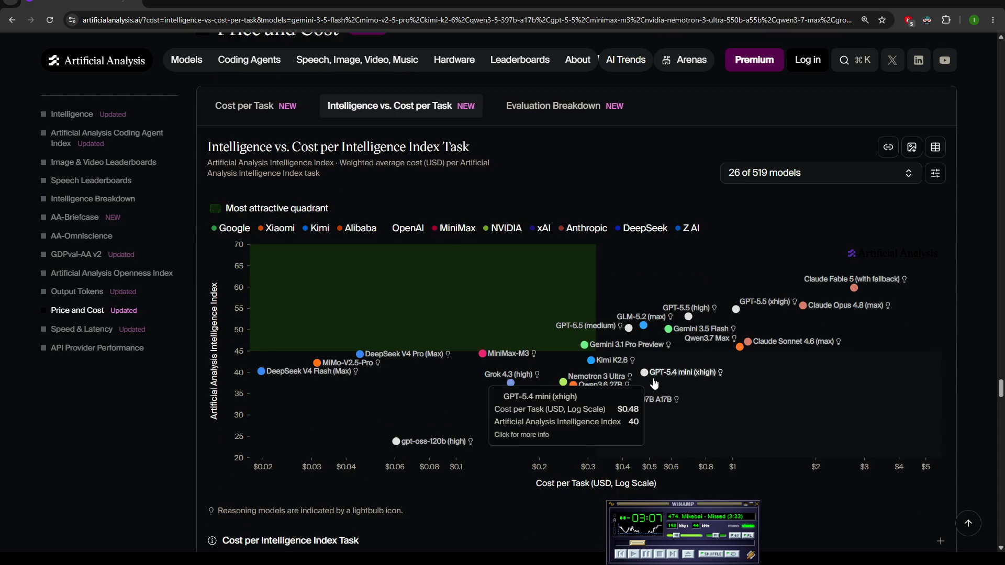
pyautogui.scroll(-1, 654, 384)
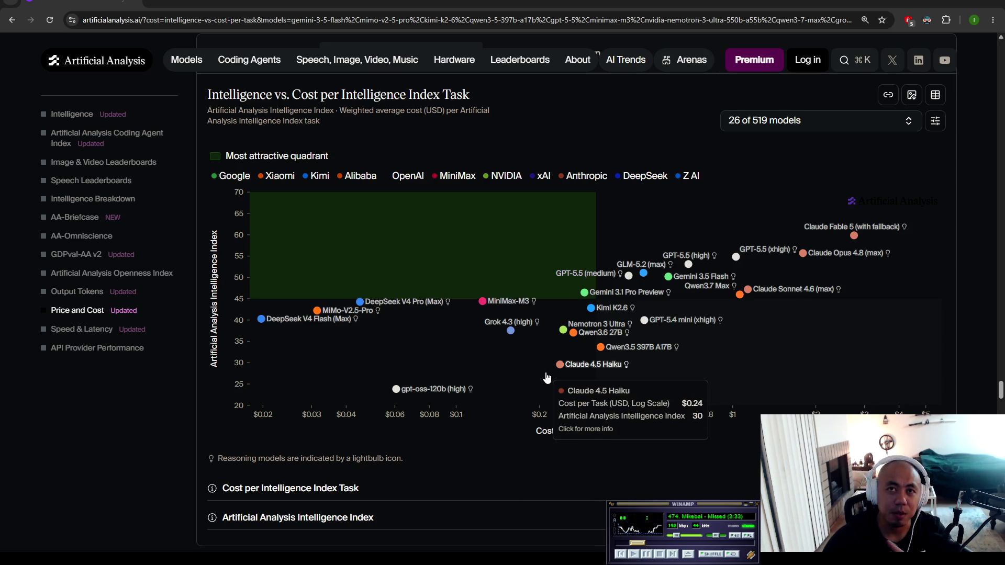
pyautogui.moveTo(590, 299)
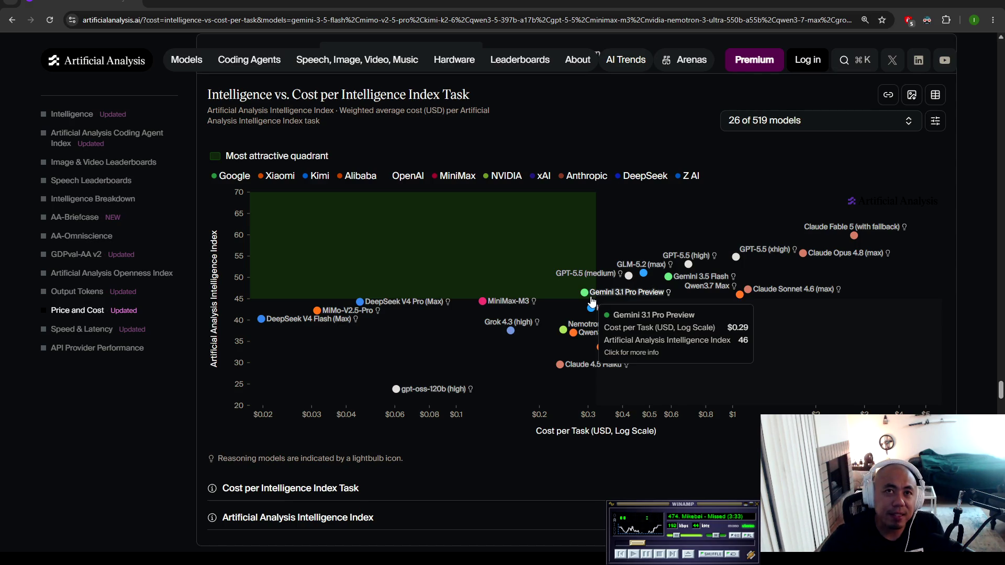
pyautogui.moveTo(629, 278)
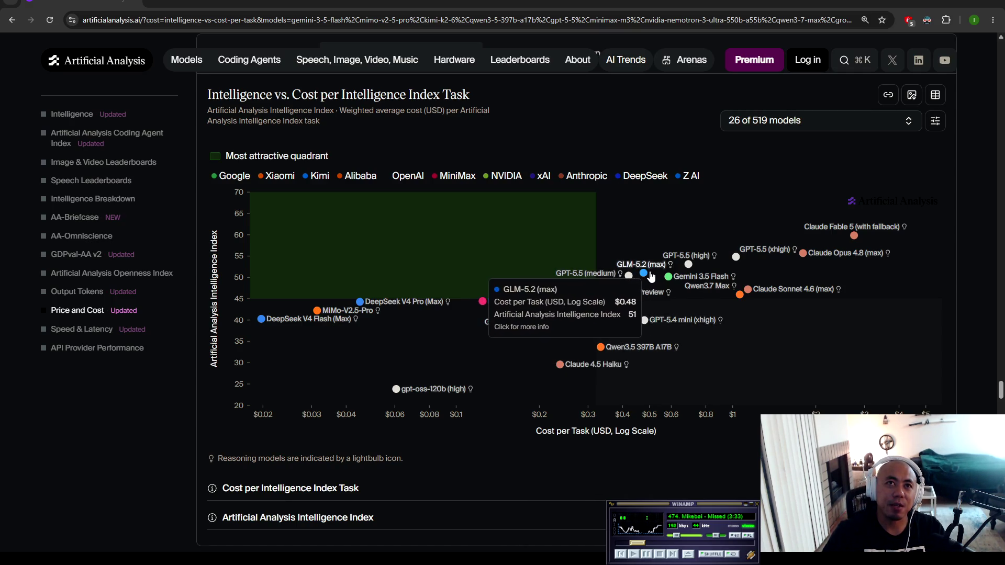
pyautogui.moveTo(678, 274)
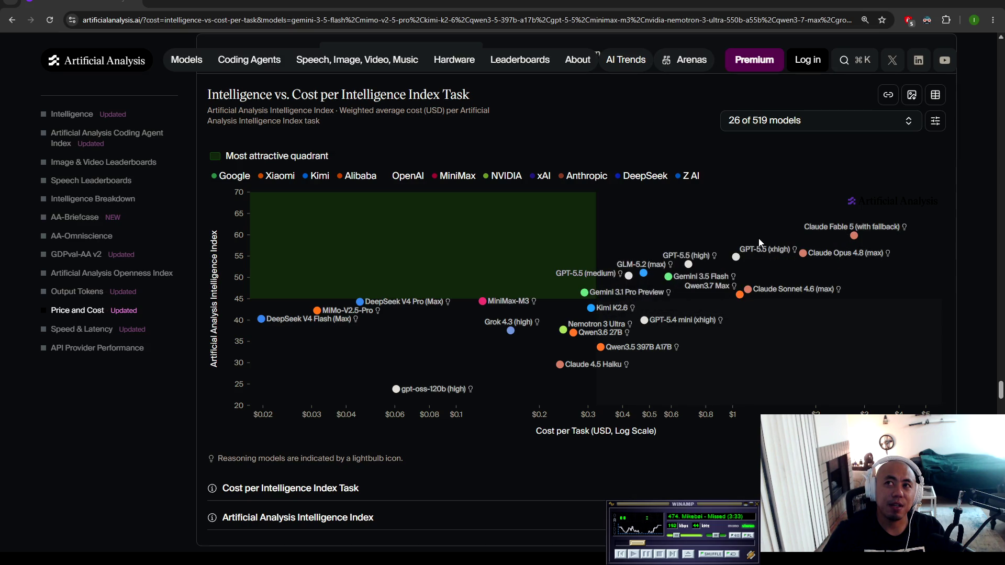
pyautogui.moveTo(722, 258)
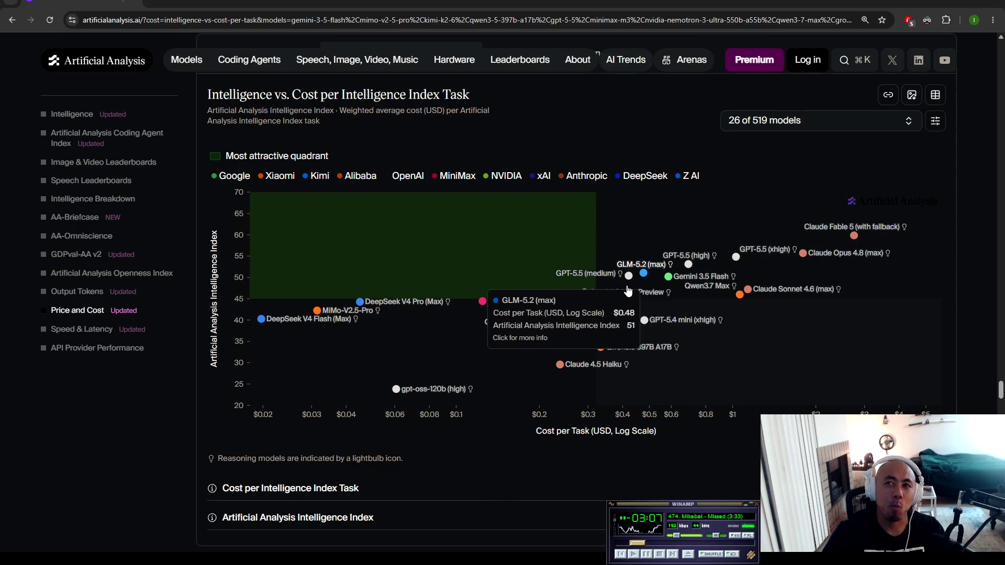
pyautogui.moveTo(560, 346)
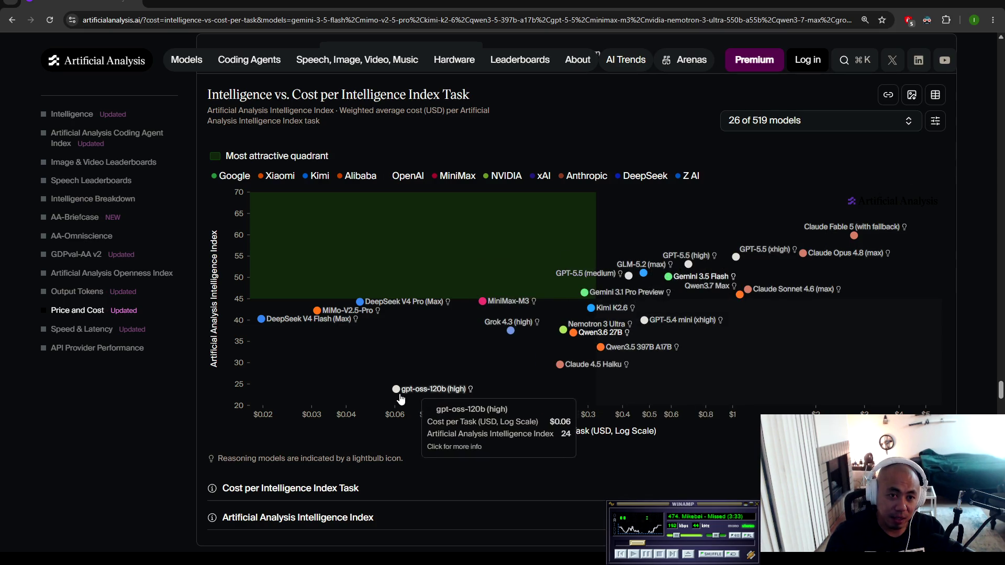
pyautogui.moveTo(643, 314)
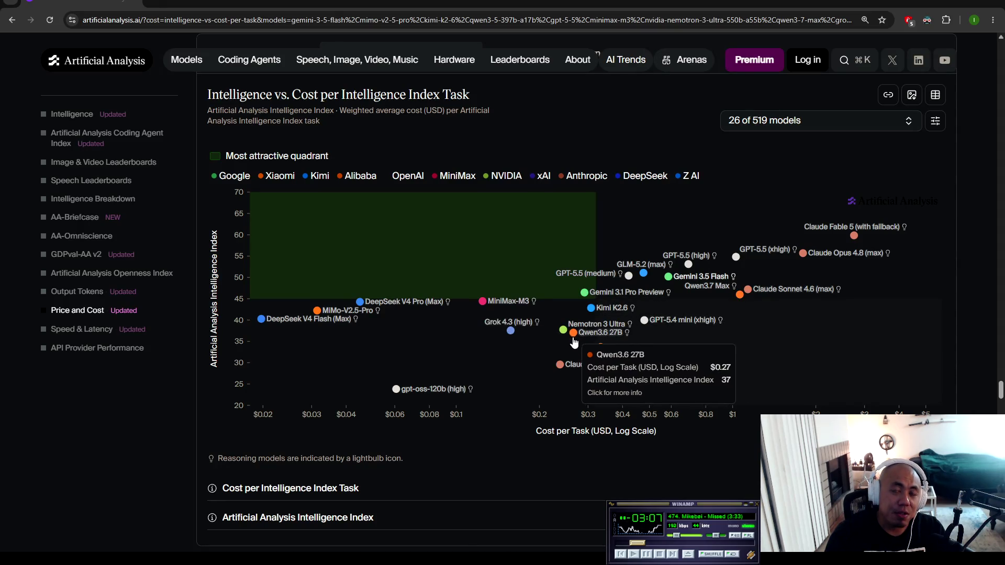
pyautogui.moveTo(641, 256)
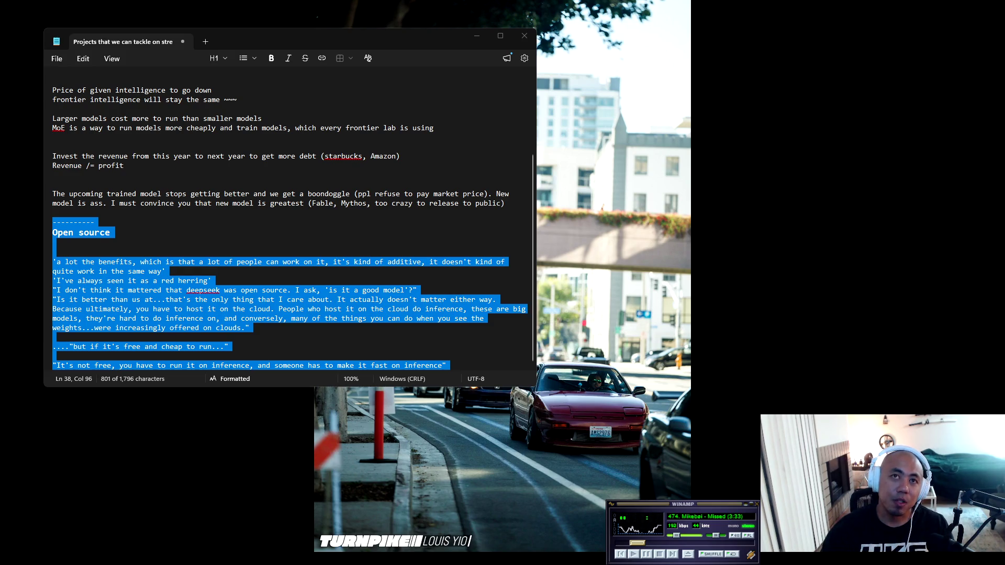
pyautogui.hotkey('alt', 'Tab')
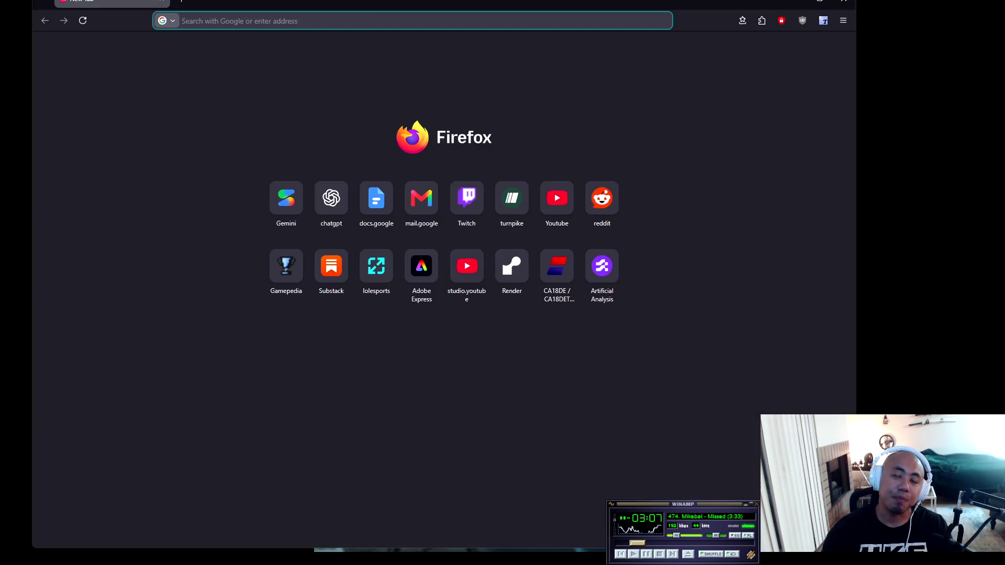
# Maximize the Firefox window and load openrouter.ai
pyautogui.doubleClick(353, 5)
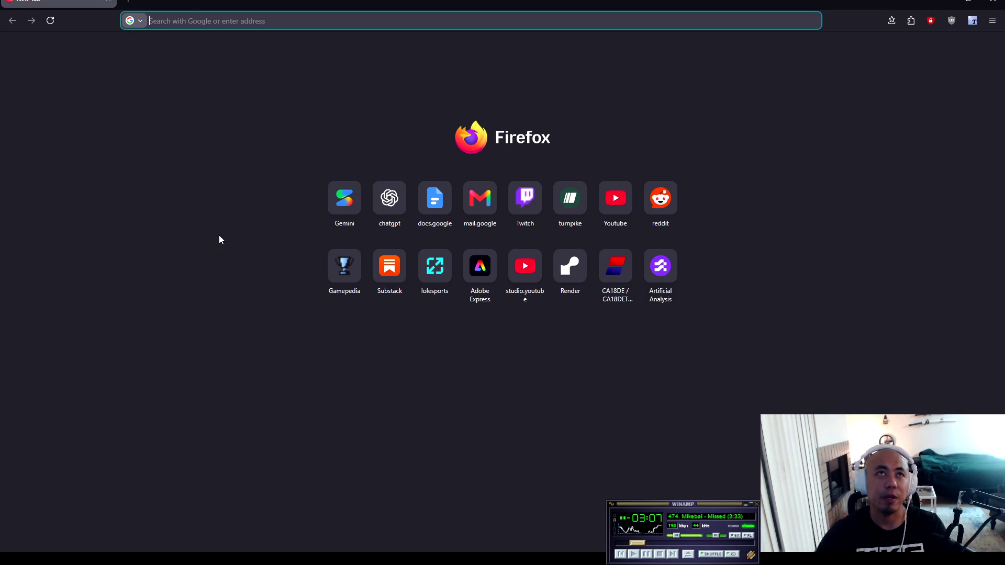
pyautogui.write('open')
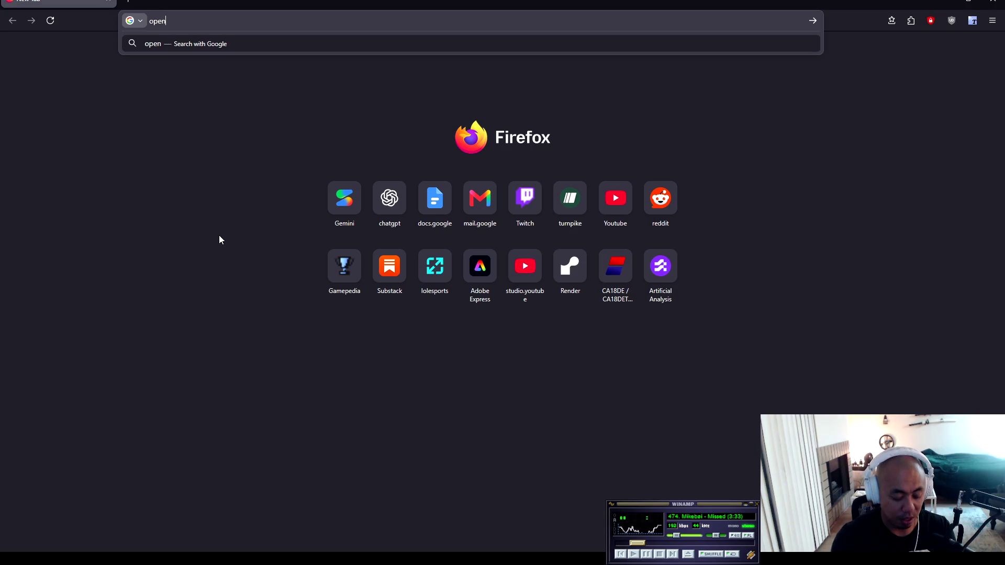
pyautogui.write('router.ai')
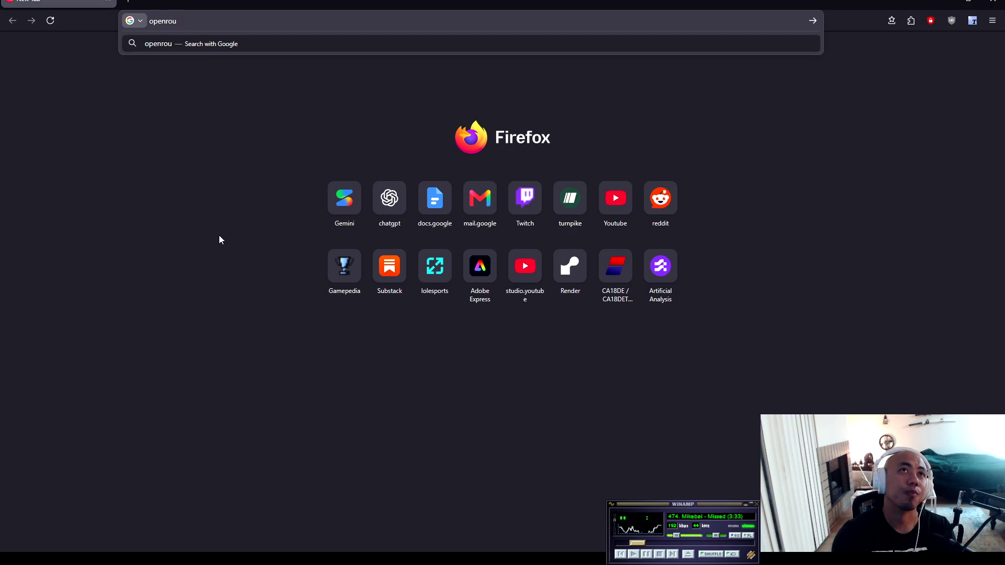
pyautogui.press('Return')
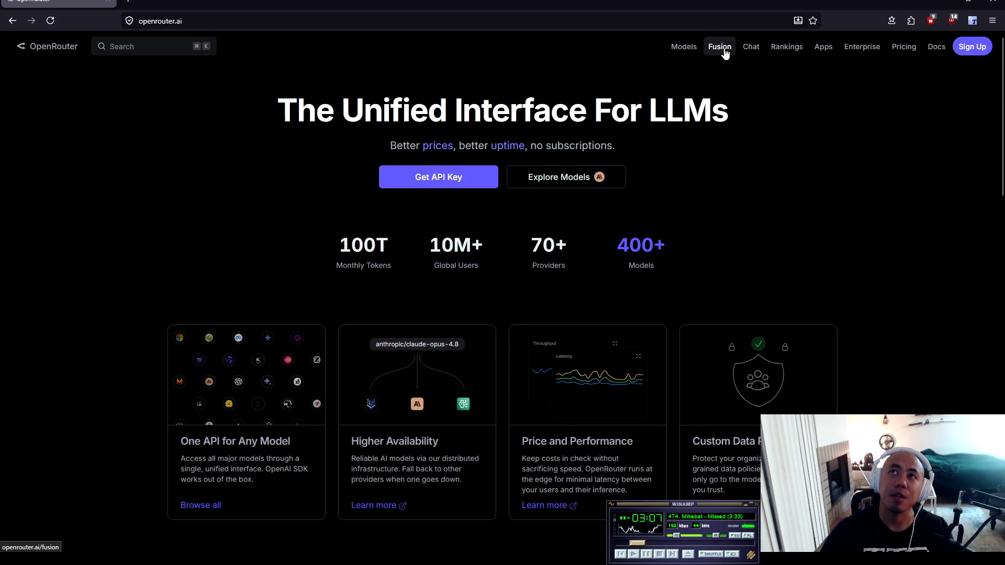
# Sign up to OpenRouter with a Google account from the Pricing page, then go to Rankings
pyautogui.click(895, 48)
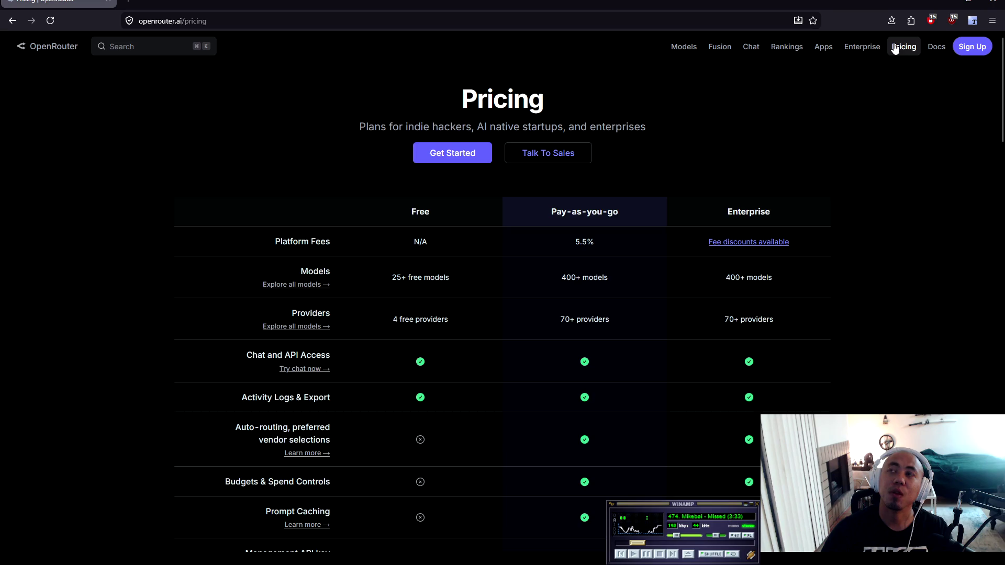
pyautogui.click(971, 46)
pyautogui.click(520, 137)
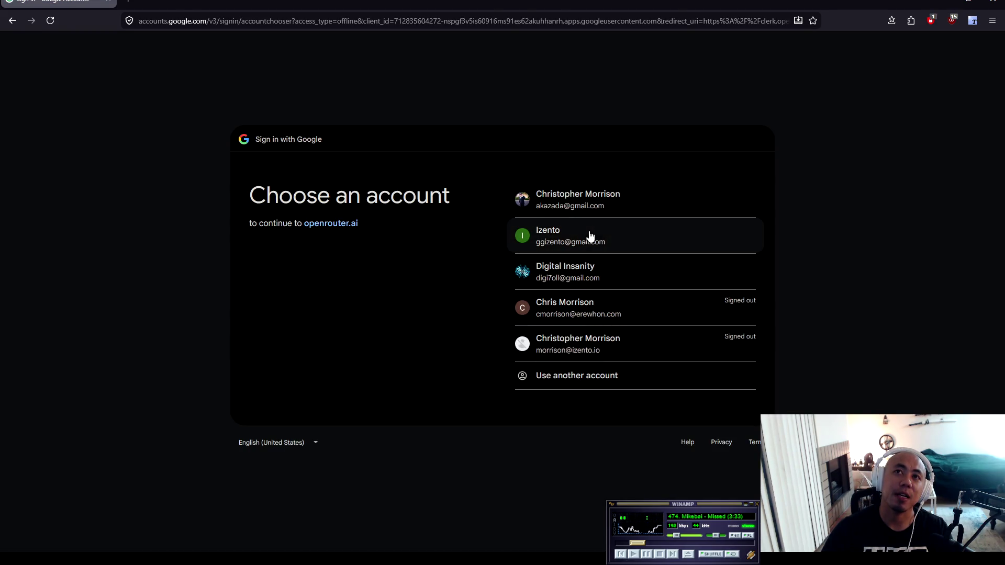
pyautogui.click(590, 236)
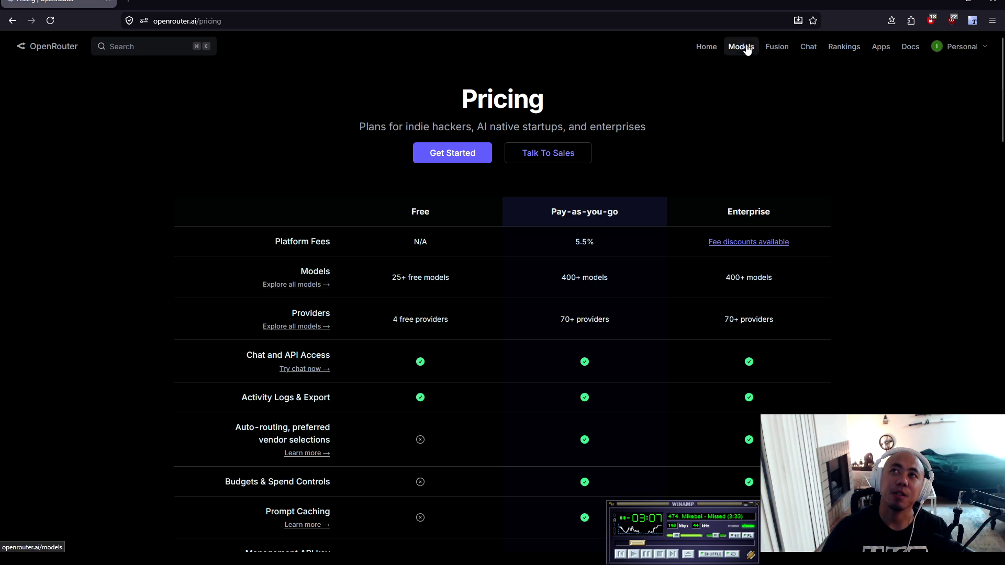
pyautogui.click(935, 47)
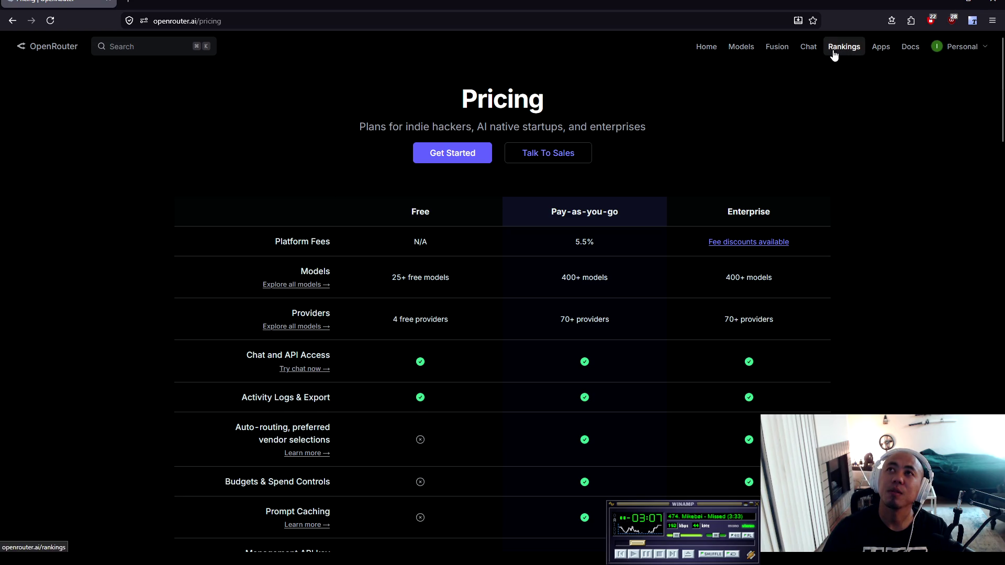
pyautogui.click(836, 50)
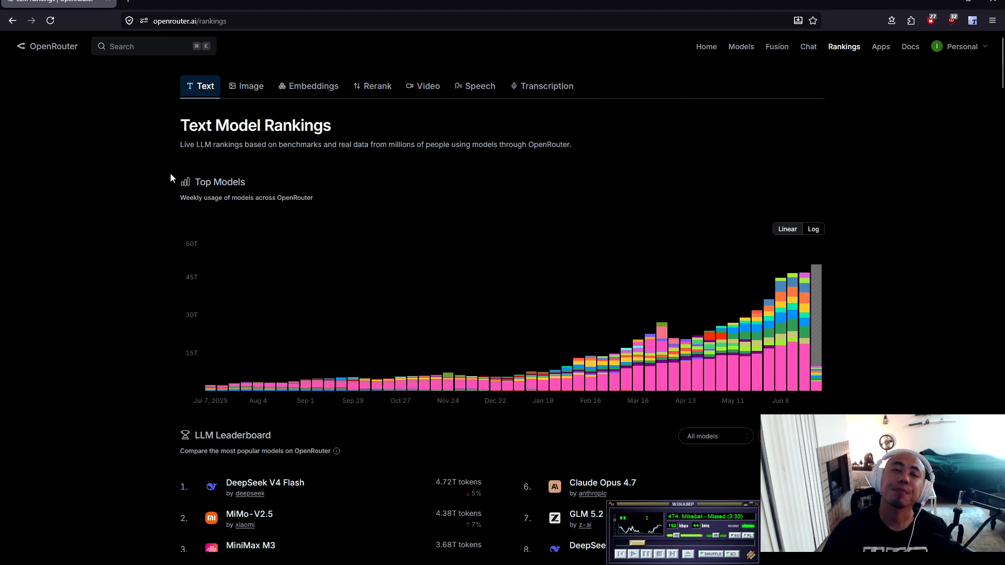
# Search OpenRouter's models for 'glm 5' and open the Z.ai: GLM 5.2 card
pyautogui.scroll(-3, 175, 215)
pyautogui.scroll(3, 175, 215)
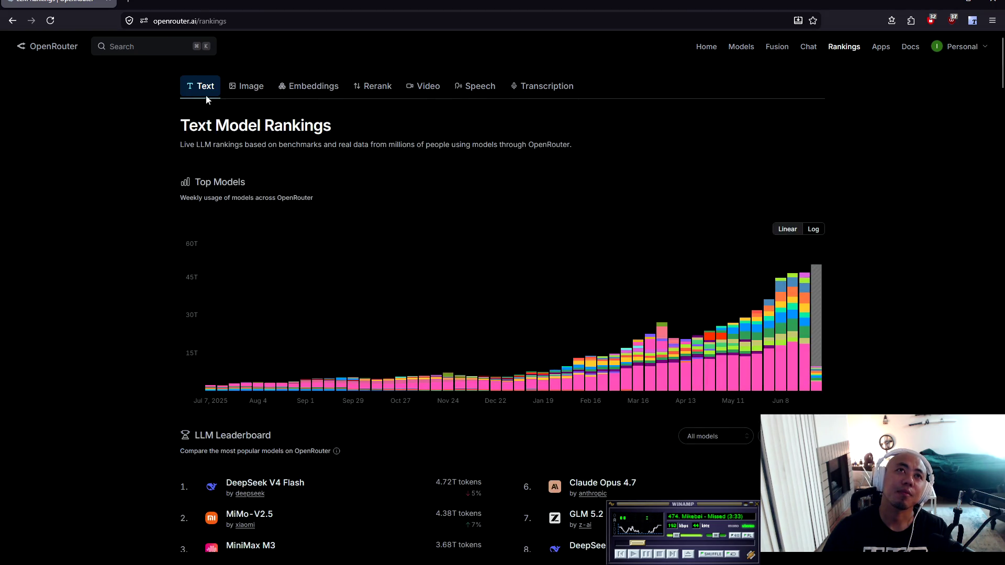
pyautogui.click(741, 47)
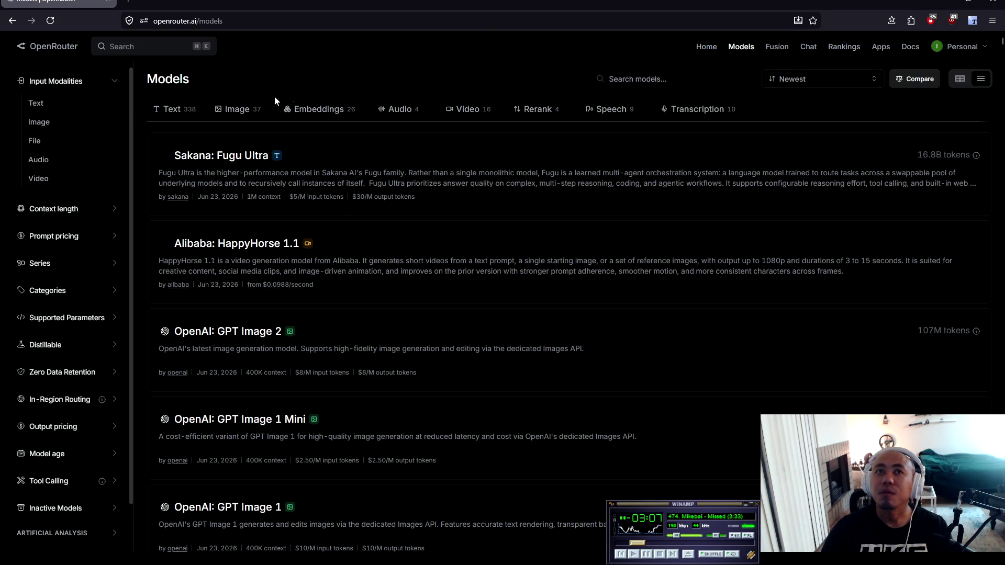
pyautogui.click(675, 76)
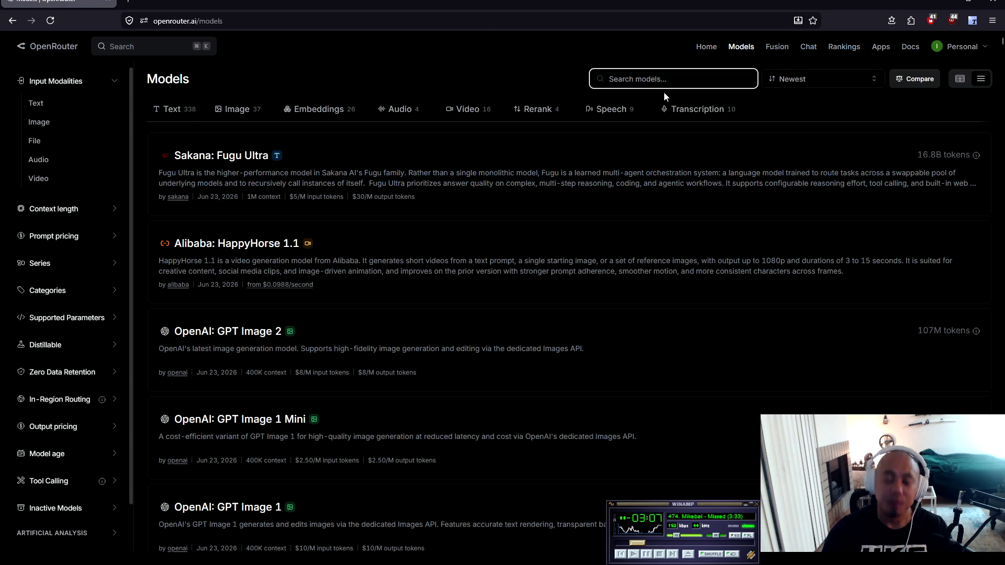
pyautogui.write('glm 5')
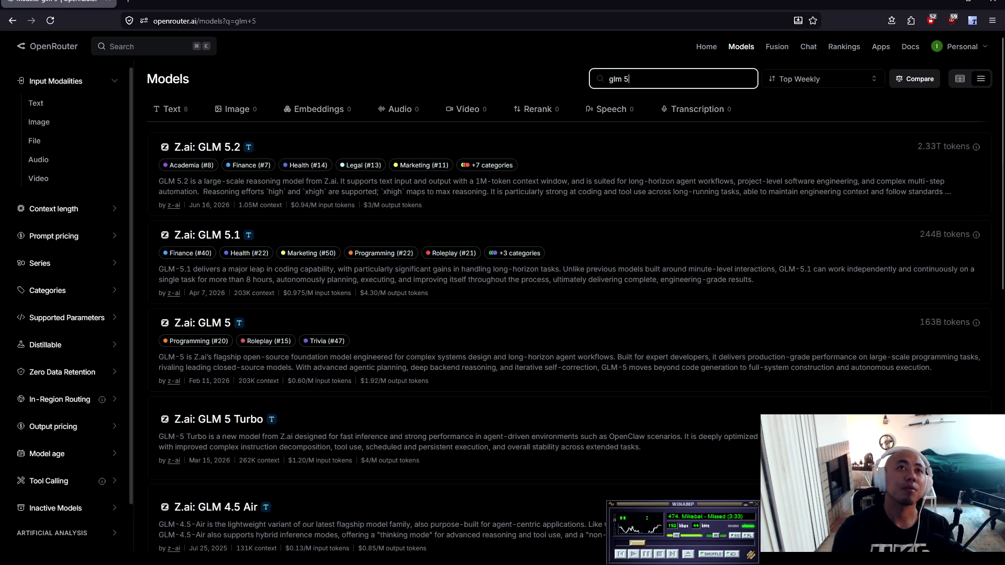
pyautogui.click(436, 164)
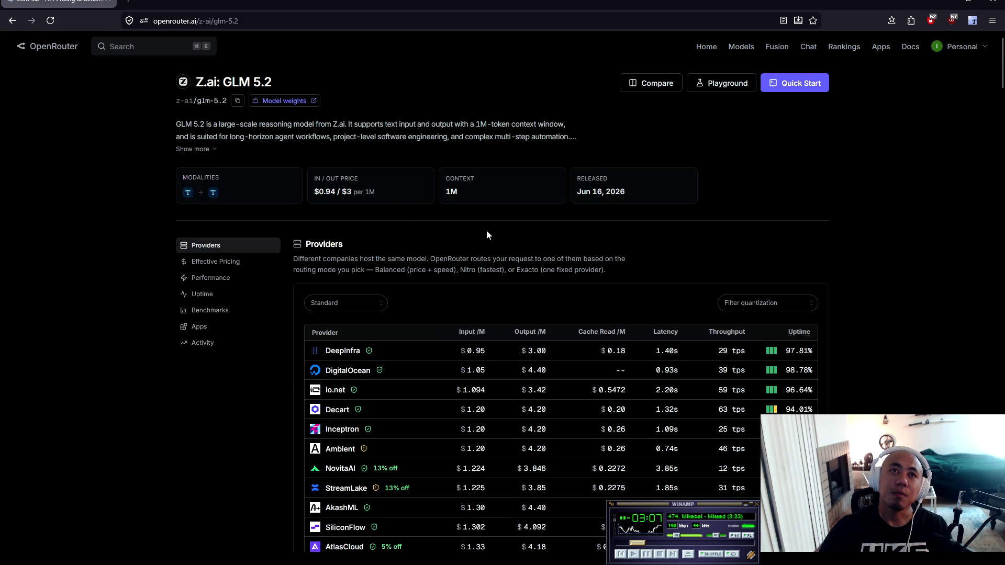
# Compare GLM 5.2 against Claude Opus 4.8 in OpenRouter's comparison view
pyautogui.click(677, 87)
pyautogui.click(612, 291)
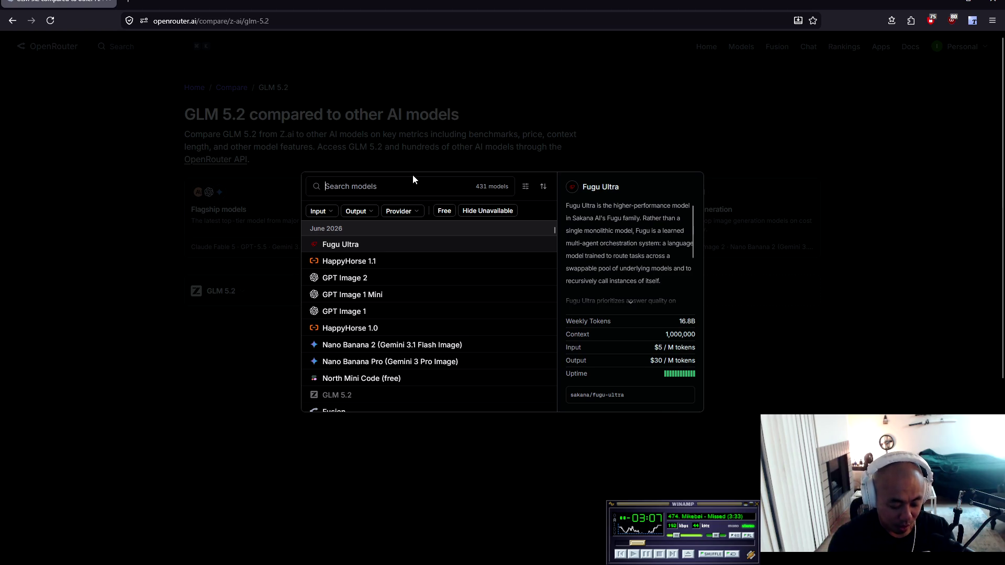
pyautogui.write('opus')
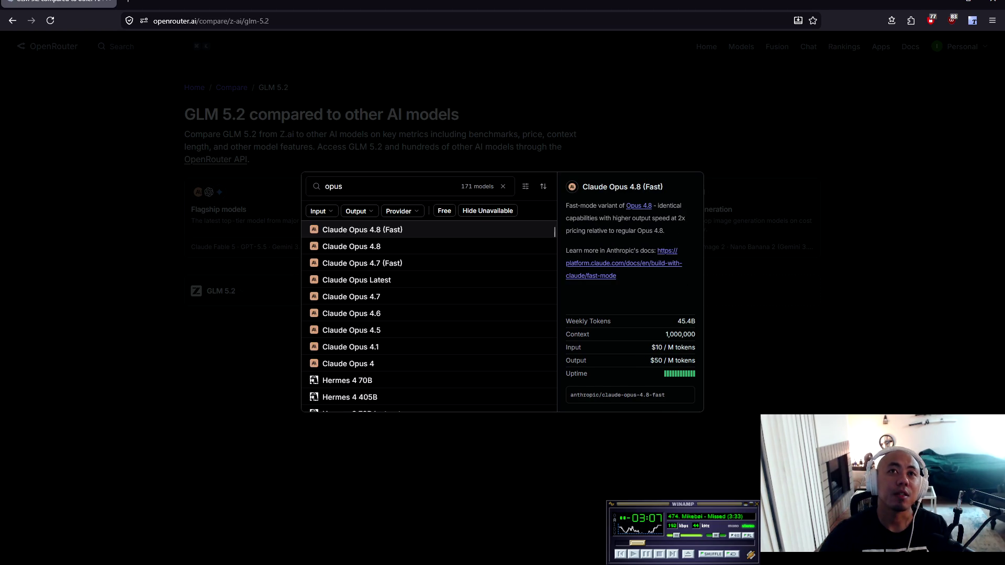
pyautogui.click(353, 247)
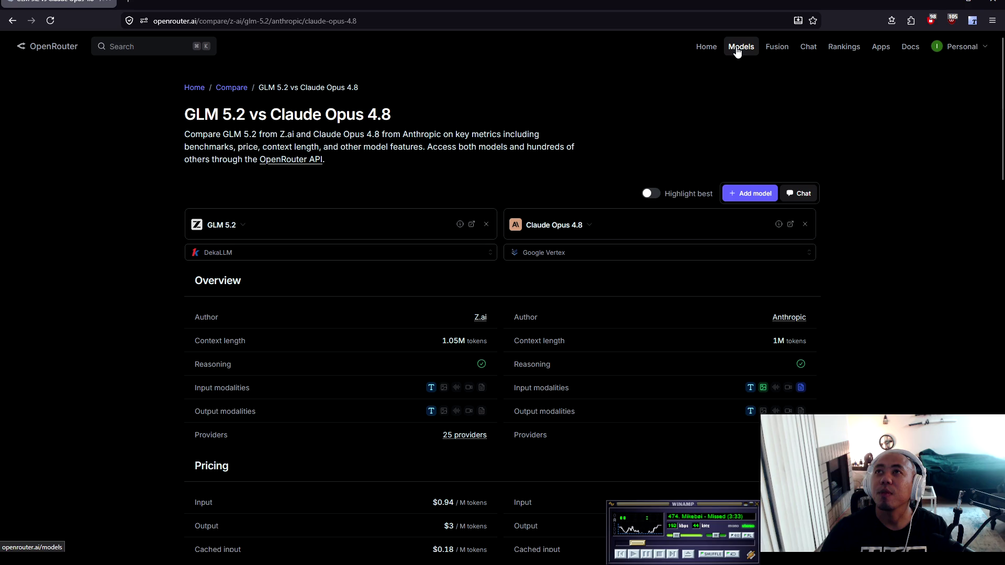
# Select the output prices, GLM 5.2's $3 and Claude's $25, then open a new tab
pyautogui.scroll(-2, 404, 240)
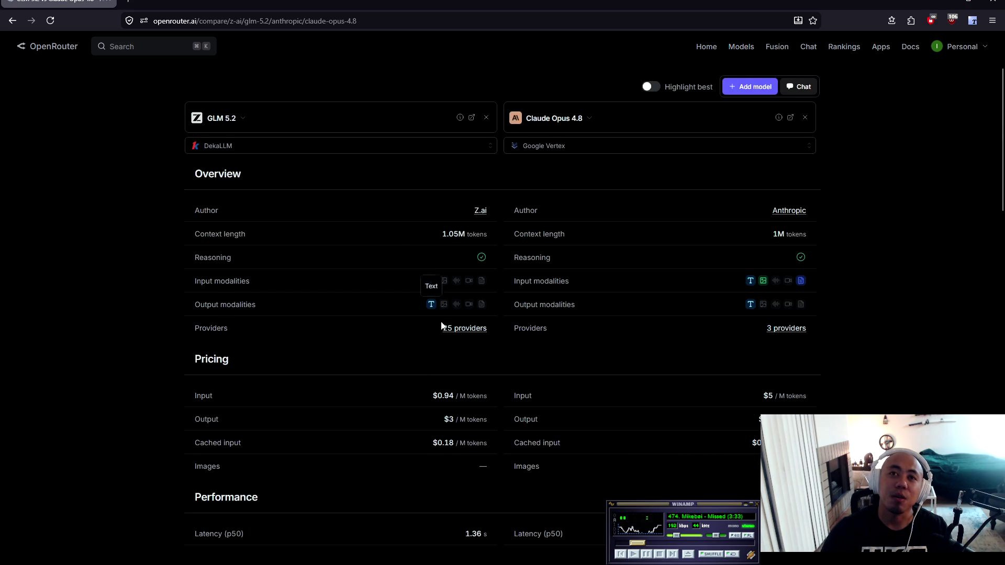
pyautogui.scroll(-2, 442, 314)
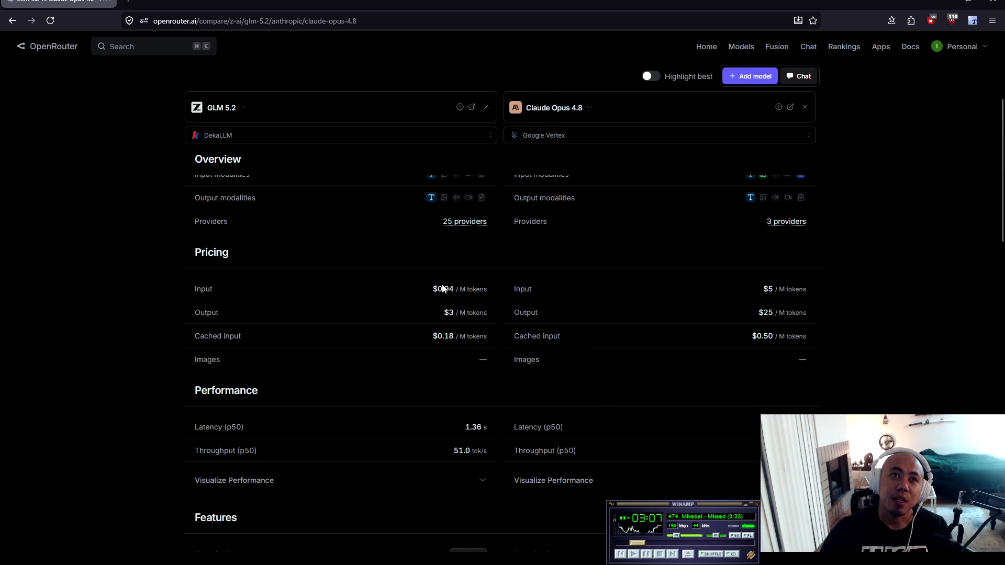
pyautogui.moveTo(429, 306); pyautogui.dragTo(472, 305)
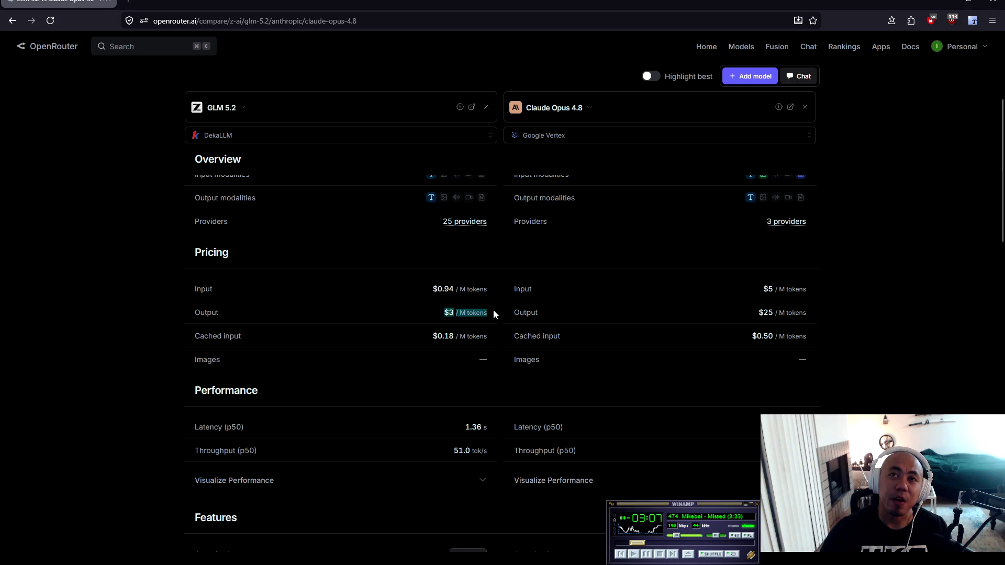
pyautogui.moveTo(568, 304)
pyautogui.mouseDown()
pyautogui.moveTo(724, 317)
pyautogui.moveTo(825, 309)
pyautogui.mouseUp()
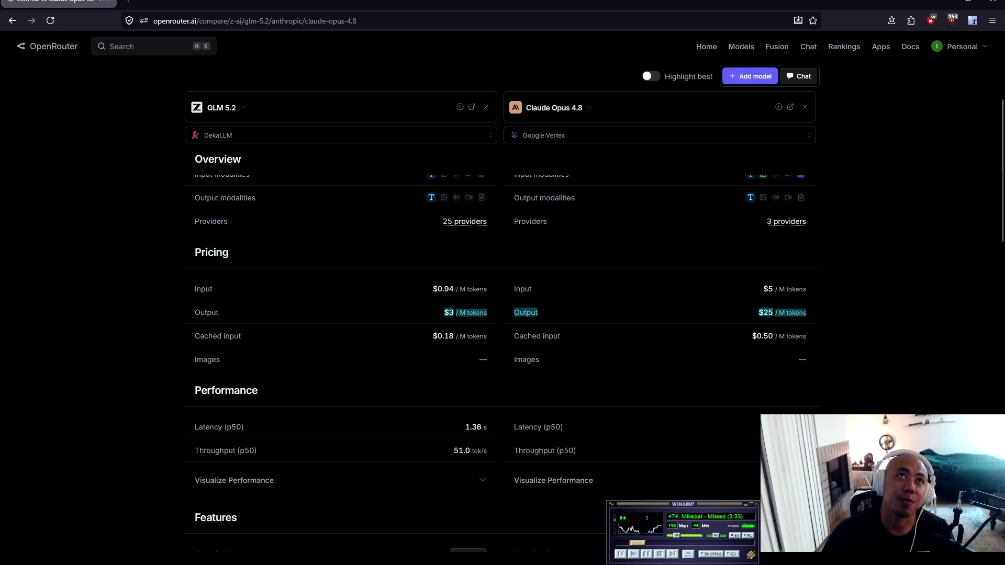
pyautogui.hotkey('ctrl', 't')
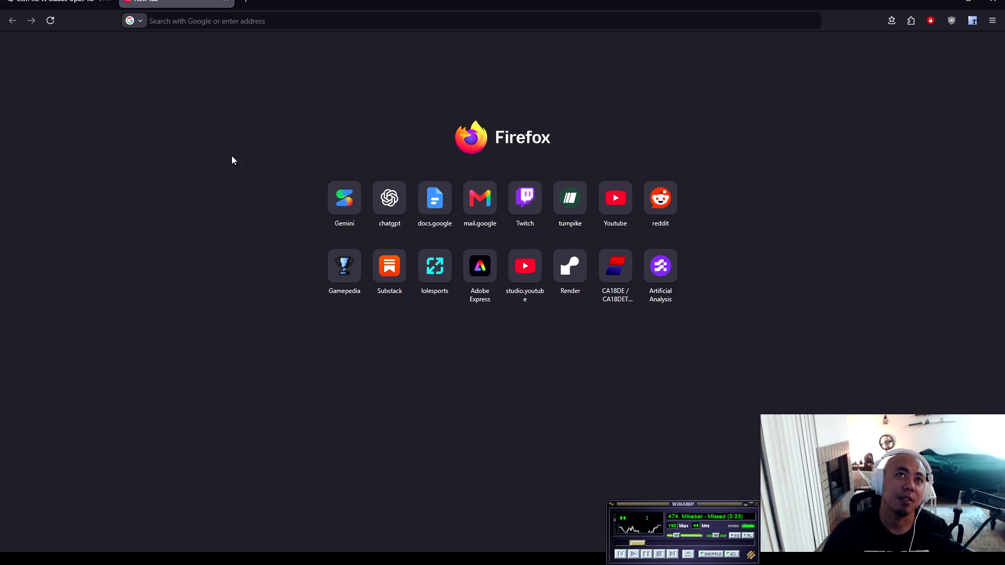
# Load artificialanalysis.ai from the New Tab shortcut, then return to the OpenRouter tab
pyautogui.click(61, 3)
pyautogui.click(176, 2)
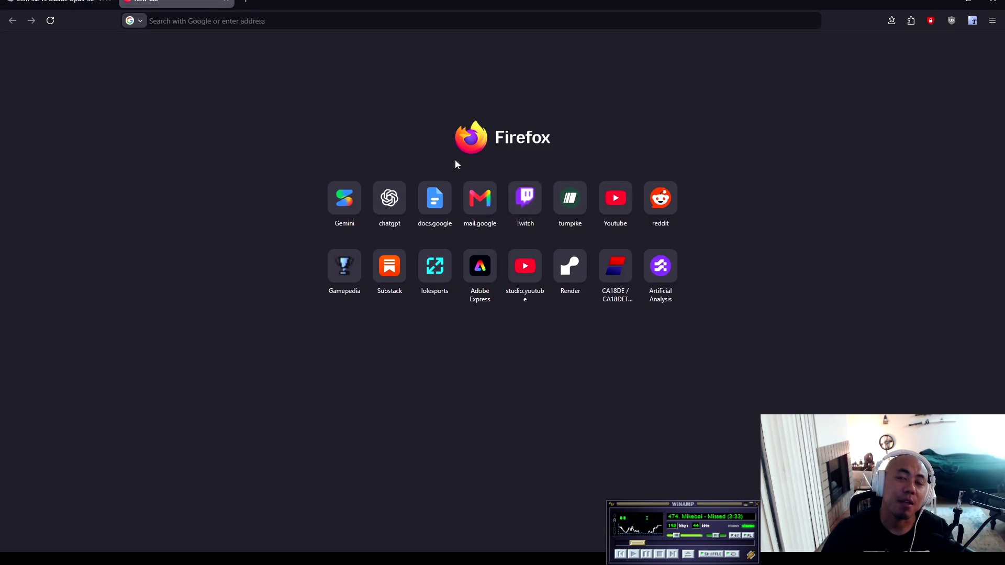
pyautogui.click(661, 264)
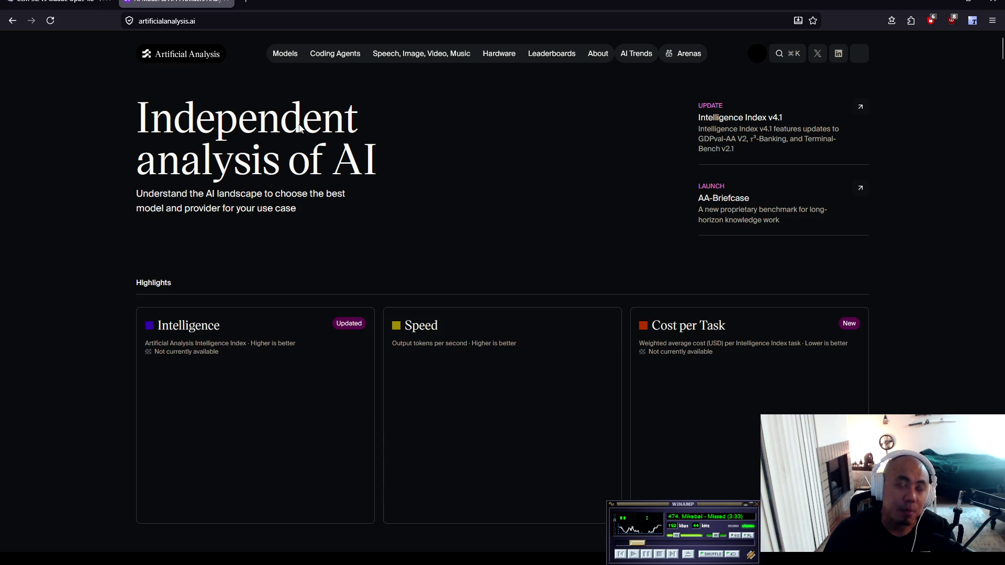
pyautogui.hotkey('ctrl', 'shift', 'Tab')
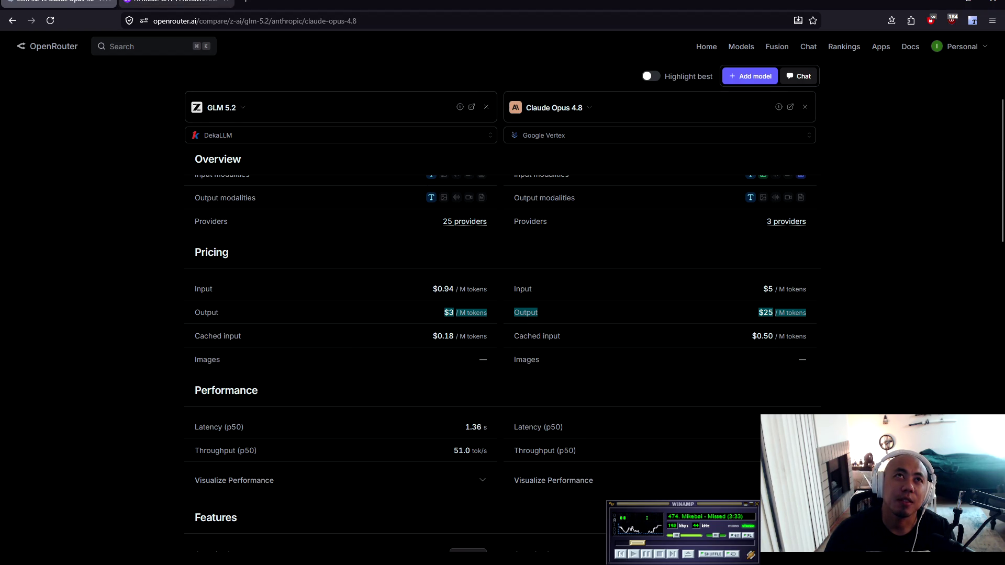
# Scroll through the Artificial Analysis Intelligence, Speed and Cost per Task highlights, then revisit OpenRouter
pyautogui.click(176, 4)
pyautogui.scroll(-5, 74, 246)
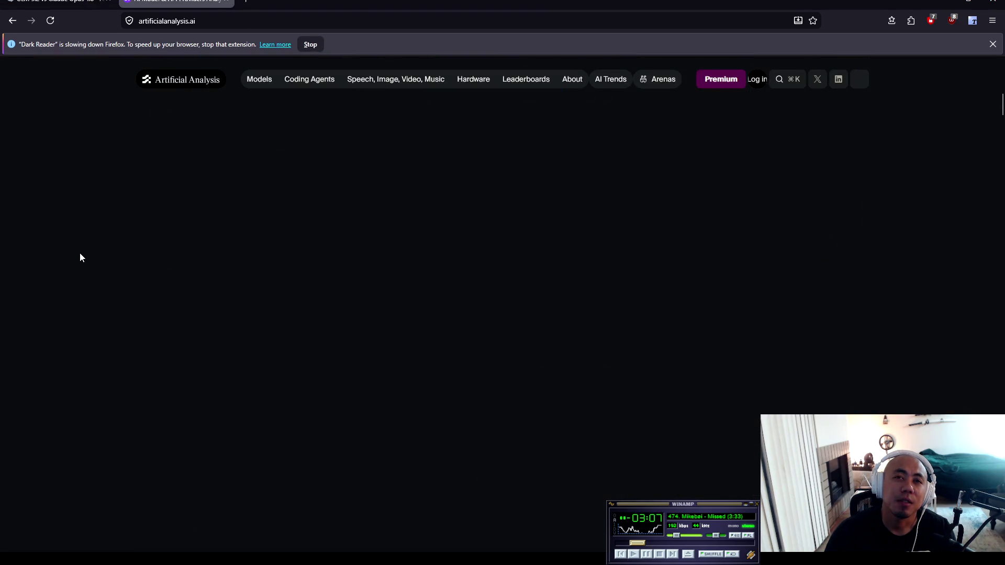
pyautogui.scroll(-3, 79, 253)
pyautogui.scroll(-3, 80, 256)
pyautogui.hotkey('ctrl', 'shift', 'Tab')
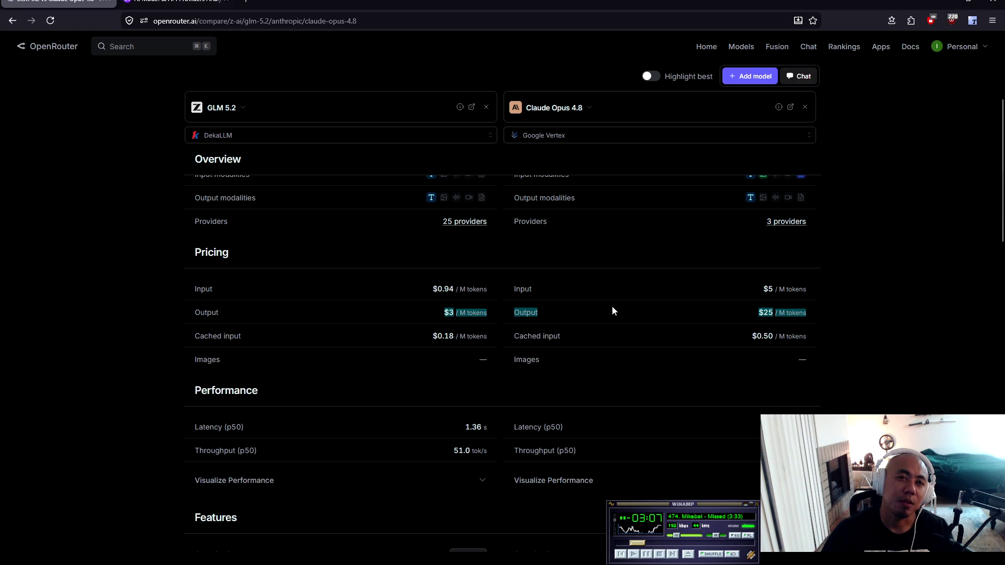
pyautogui.scroll(-9, 611, 307)
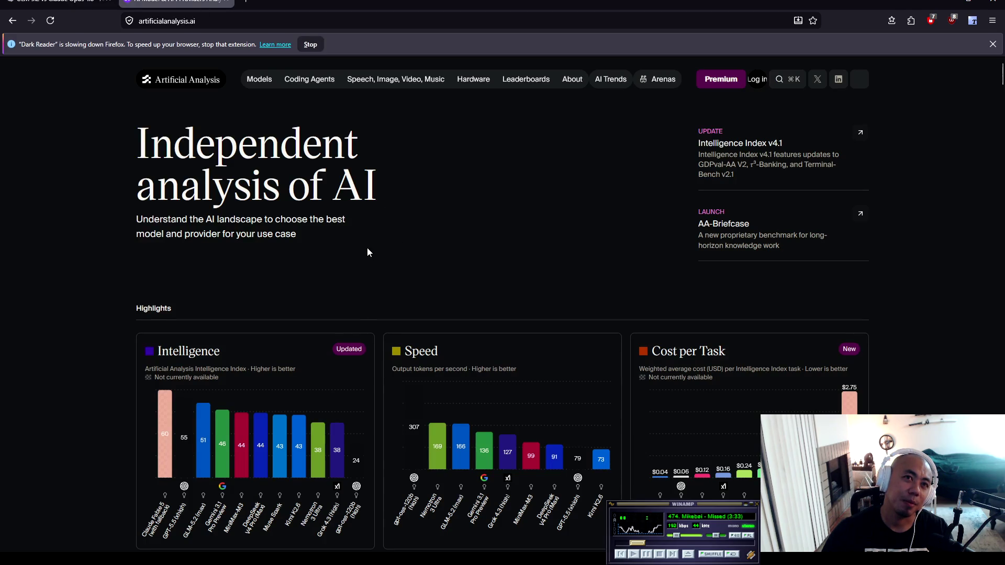
pyautogui.scroll(-5, 366, 247)
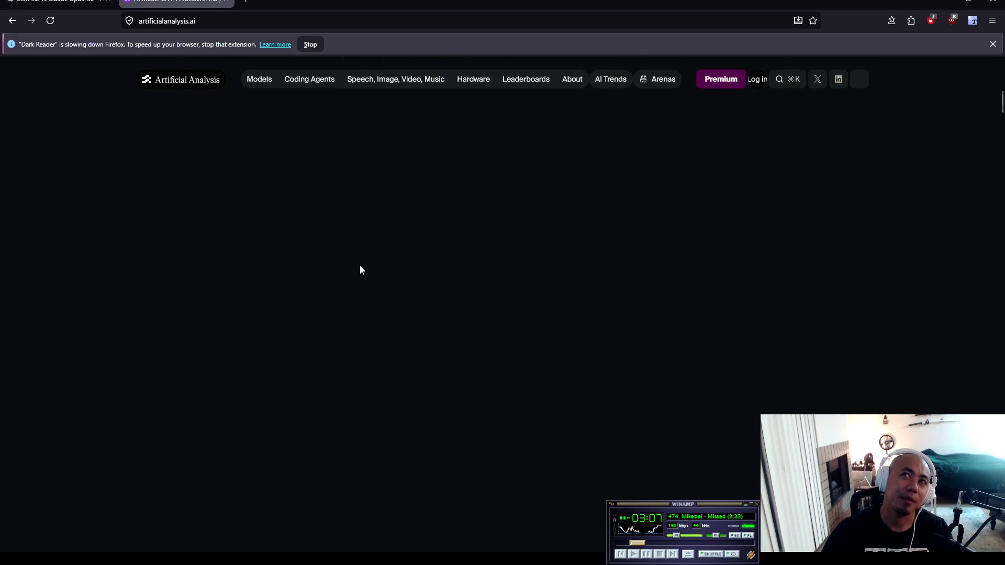
# Scroll up and down through the Artificial Analysis benchmark charts
pyautogui.scroll(3, 359, 269)
pyautogui.scroll(2, 359, 268)
pyautogui.scroll(-6, 360, 268)
pyautogui.scroll(-3, 374, 254)
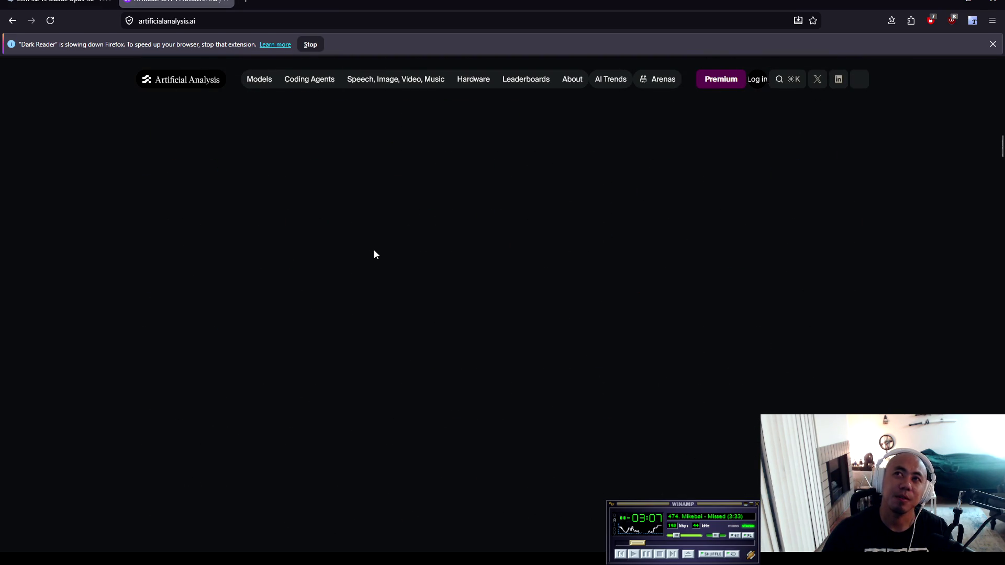
pyautogui.scroll(-5, 367, 184)
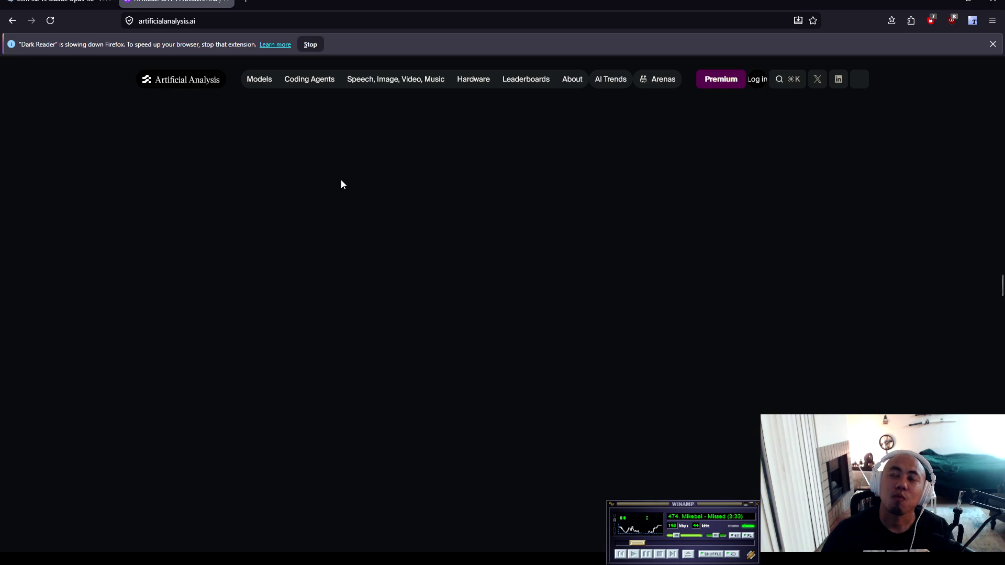
pyautogui.scroll(5, 518, 196)
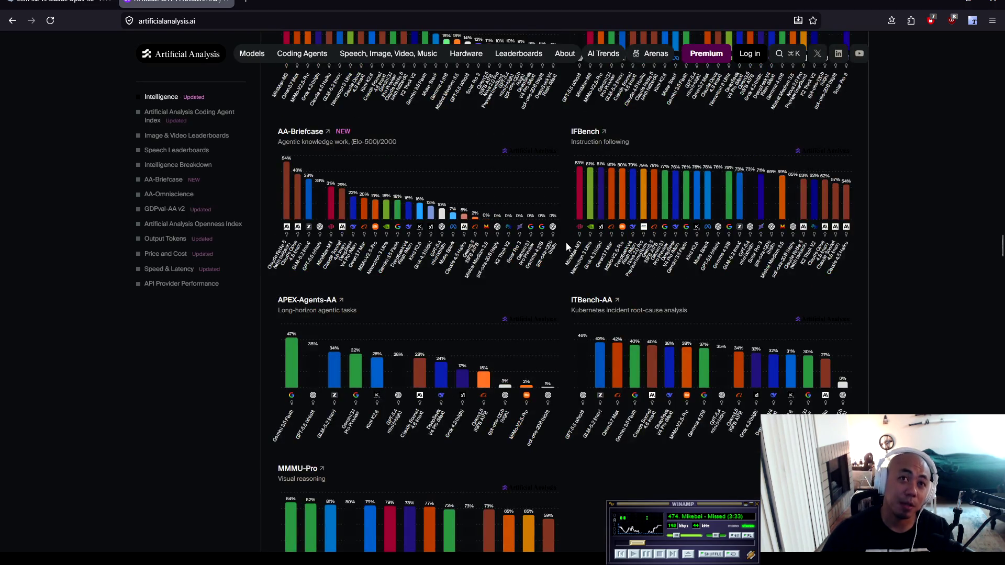
pyautogui.scroll(-15, 510, 429)
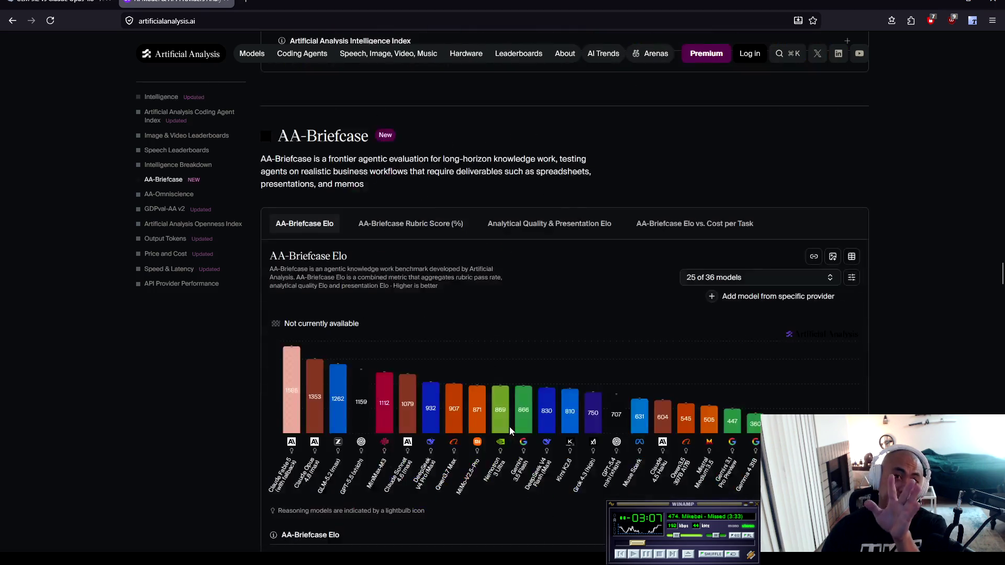
pyautogui.scroll(-5, 510, 432)
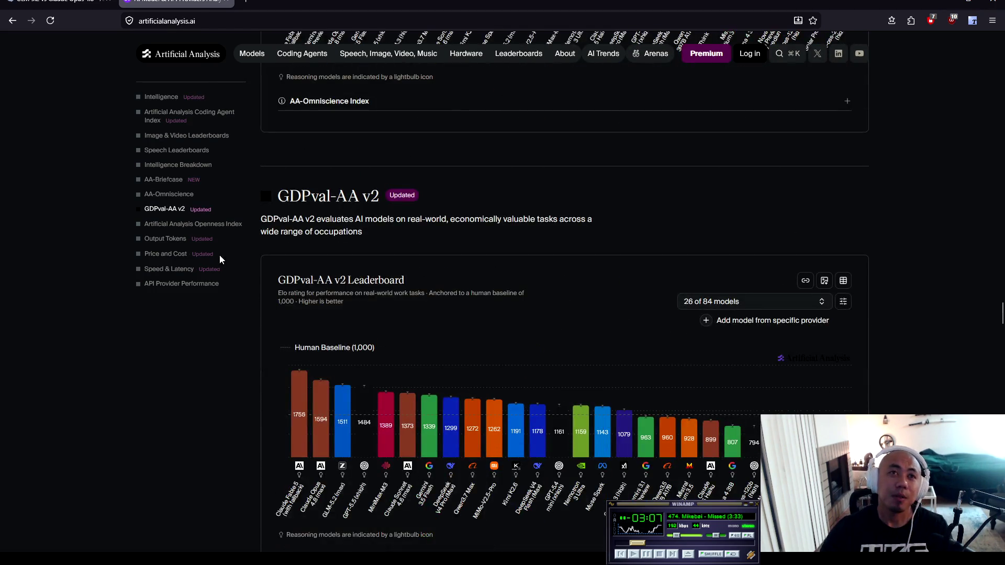
# Jump to Price and Cost and show the Intelligence vs. Cost per Task chart of 27 models
pyautogui.click(156, 256)
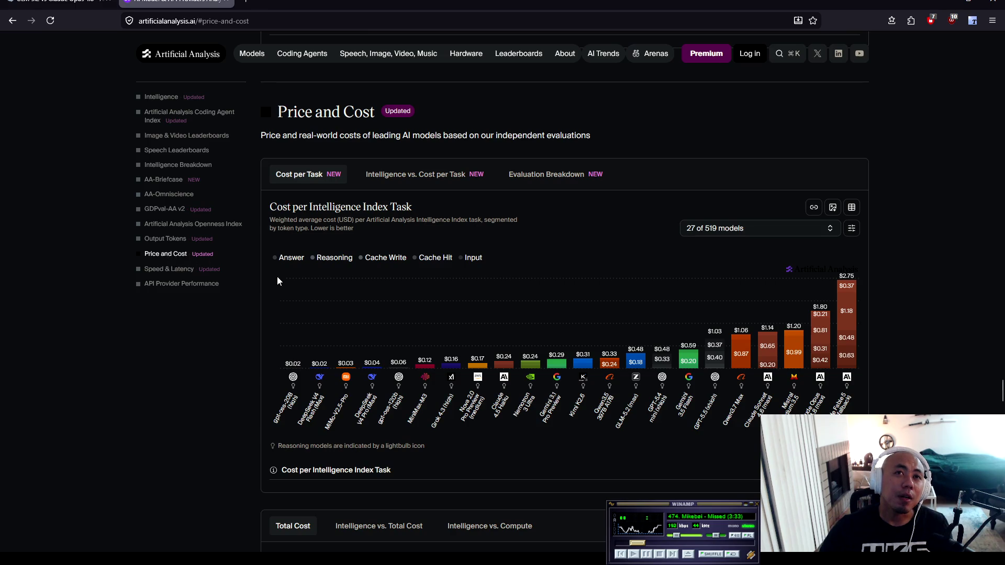
pyautogui.click(424, 175)
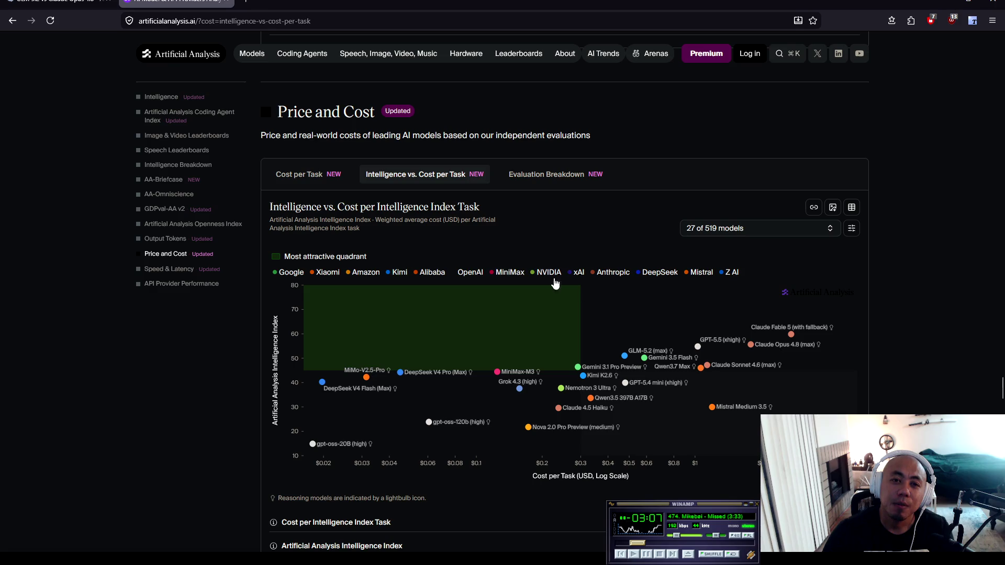
pyautogui.scroll(-3, 575, 314)
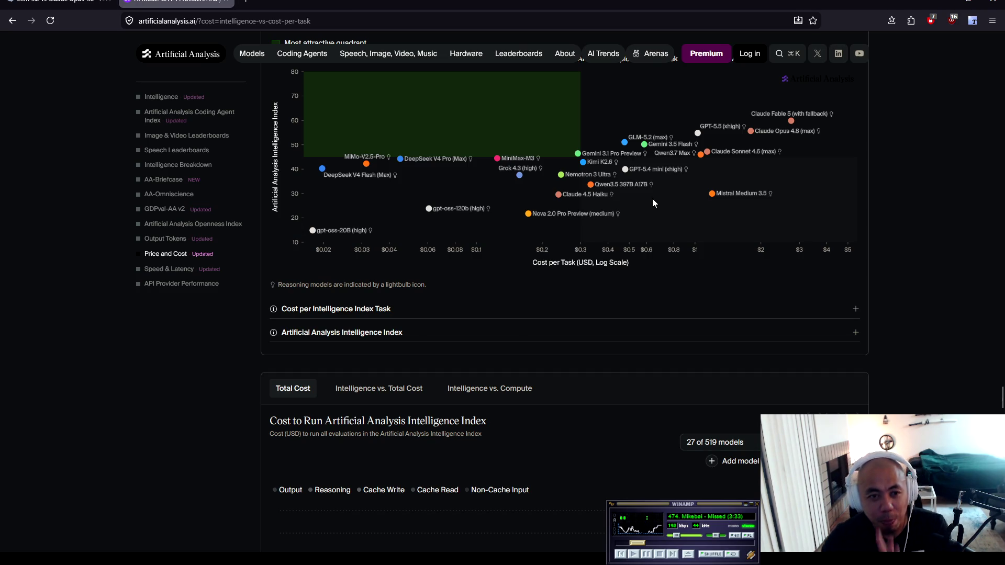
pyautogui.scroll(2, 733, 320)
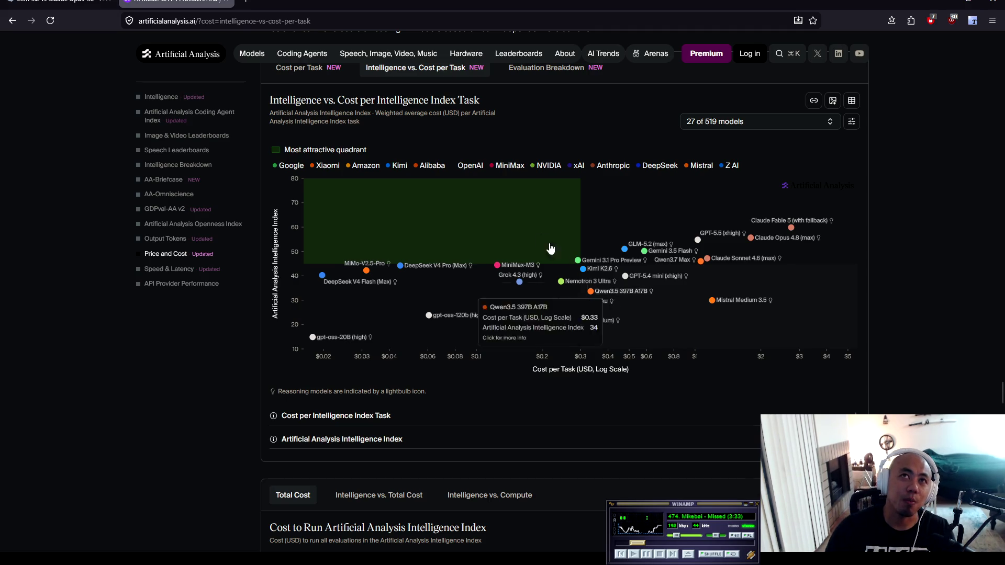
pyautogui.scroll(2, 550, 252)
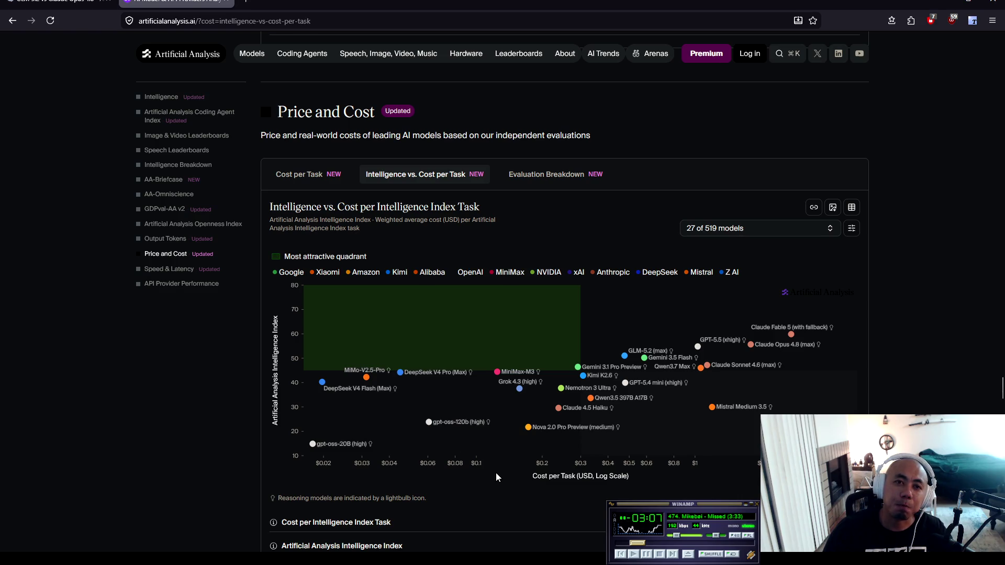
# Expand the Intelligence Index and Cost per Intelligence Index Task explanations below the chart
pyautogui.moveTo(439, 505)
pyautogui.mouseDown()
pyautogui.moveTo(285, 277)
pyautogui.moveTo(271, 206)
pyautogui.moveTo(267, 215)
pyautogui.mouseUp()
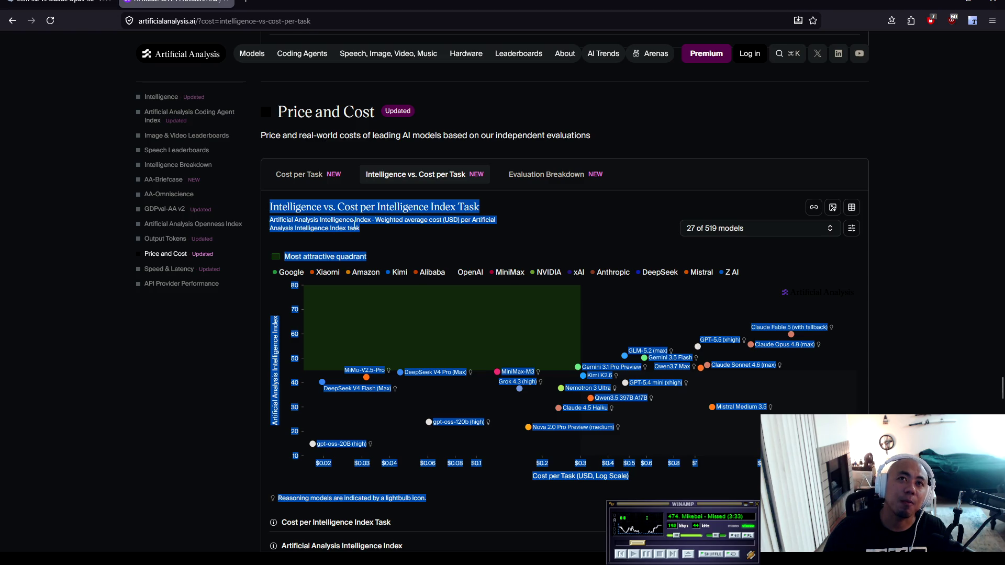
pyautogui.click(379, 233)
pyautogui.scroll(-3, 369, 238)
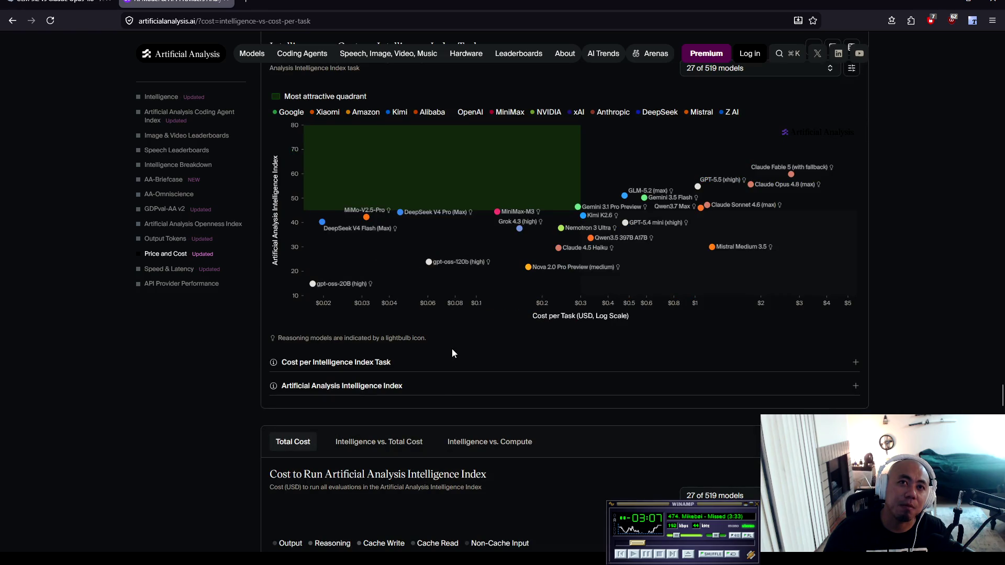
pyautogui.click(430, 387)
pyautogui.click(433, 389)
pyautogui.click(431, 386)
pyautogui.click(422, 362)
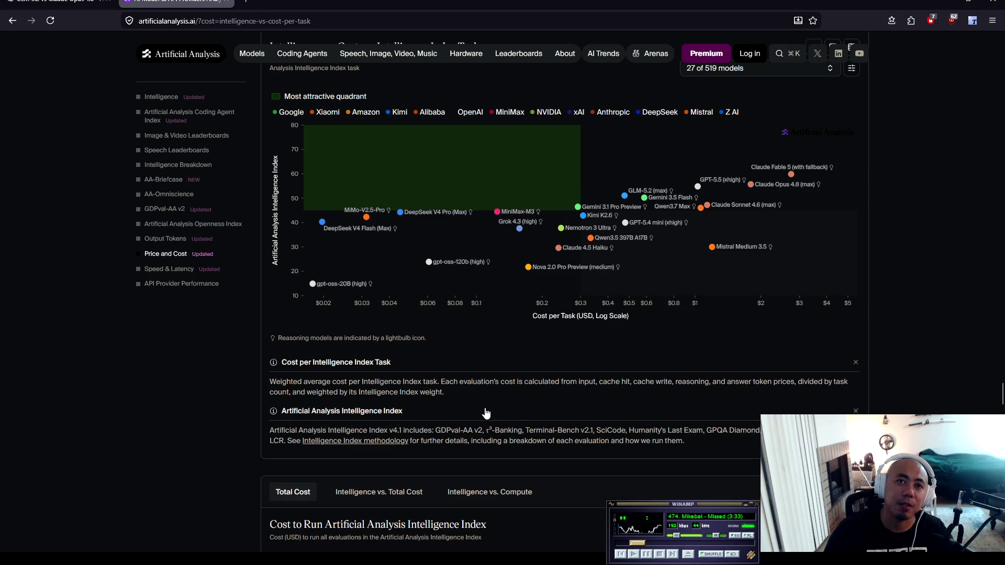
# Highlight the Intelligence Index v4.1 benchmark paragraph in the chart notes
pyautogui.moveTo(416, 389); pyautogui.dragTo(217, 343)
pyautogui.click(409, 375)
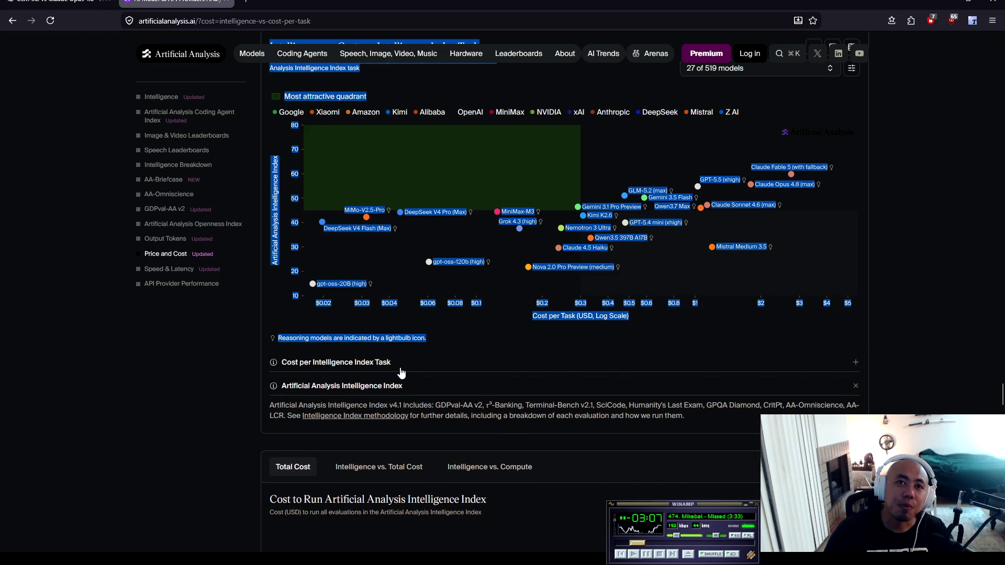
pyautogui.click(400, 371)
pyautogui.moveTo(685, 441)
pyautogui.mouseDown()
pyautogui.moveTo(303, 441)
pyautogui.moveTo(270, 429)
pyautogui.mouseUp()
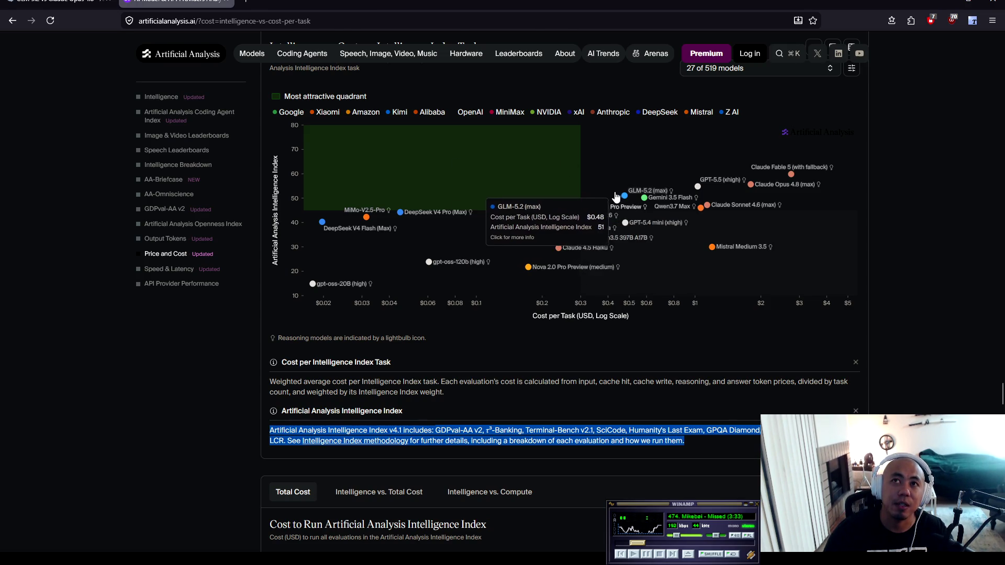
pyautogui.scroll(1, 598, 203)
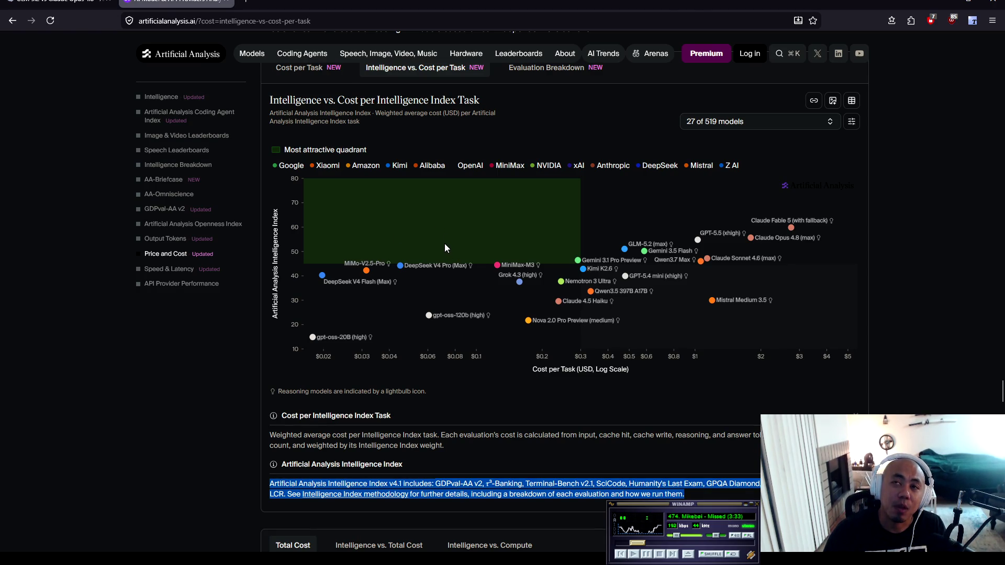
# Read the cost-chart tooltips for Gemini 3.1 Pro Preview ($0.29, index 46) and Qwen3.5 397B A17B
pyautogui.moveTo(571, 263)
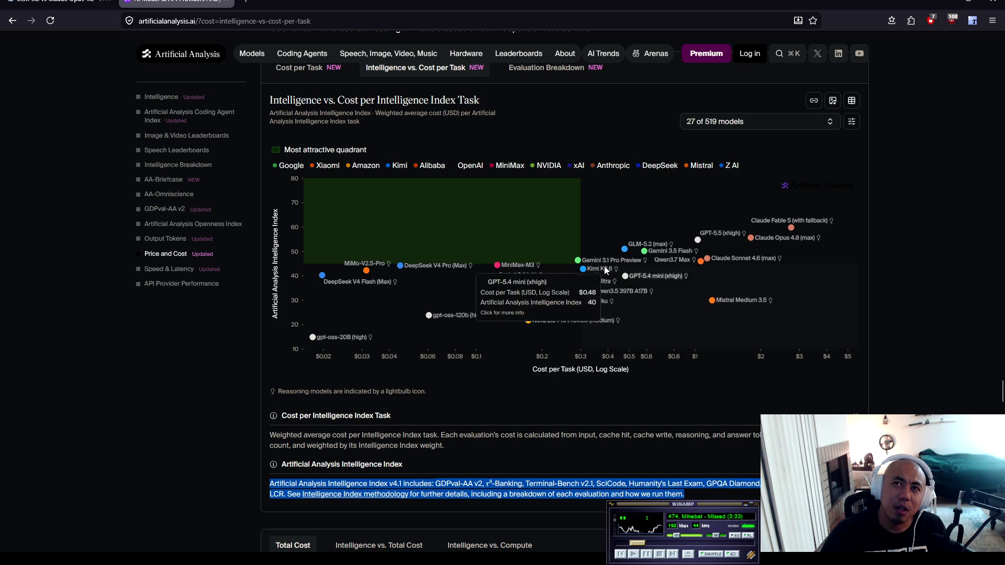
pyautogui.moveTo(581, 263)
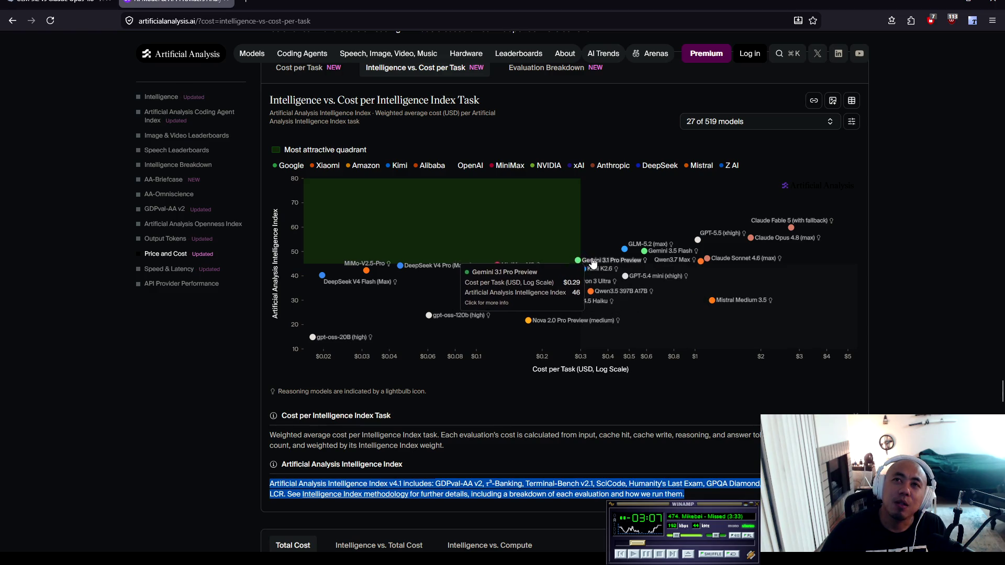
pyautogui.moveTo(611, 281)
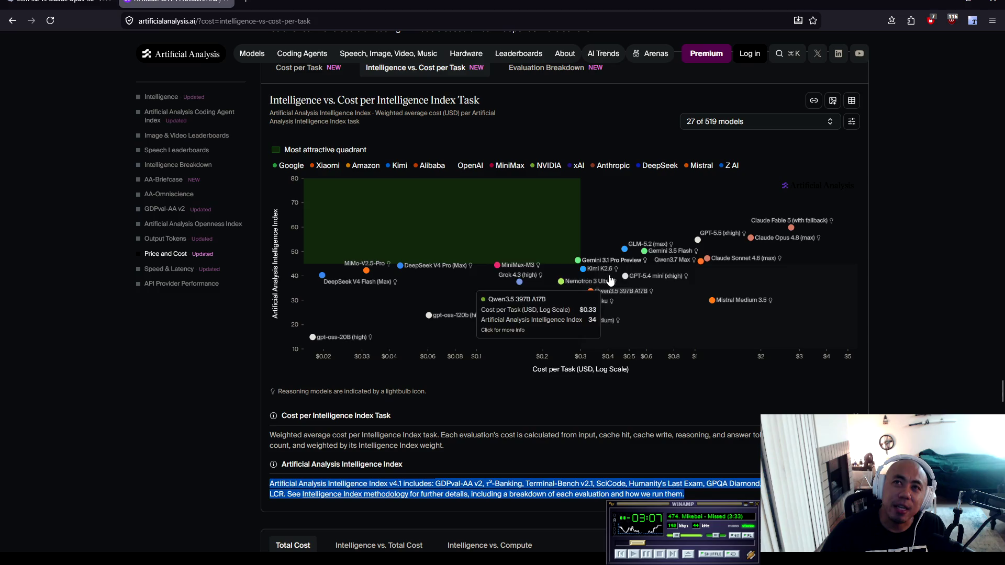
pyautogui.moveTo(577, 288)
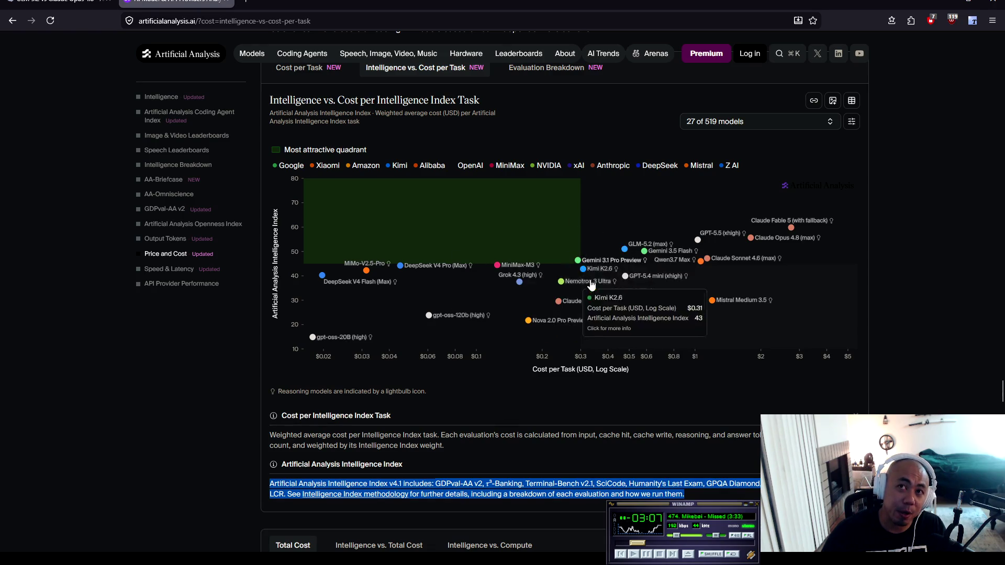
pyautogui.scroll(1, 535, 245)
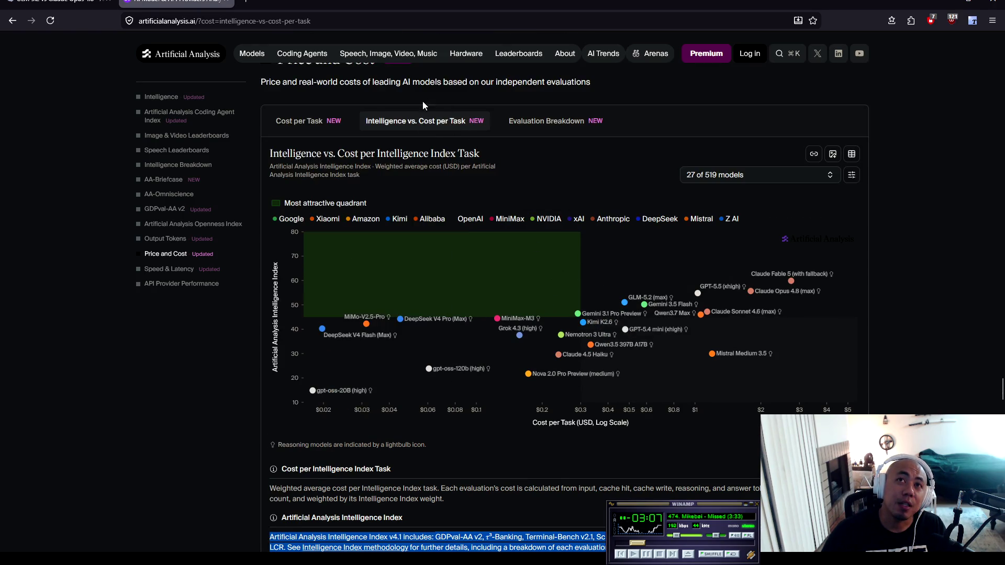
# Compare tooltips for MiniMax-M3 ($0.12, index 44), Grok 4.3 and Claude Fable 5 ($2.75, index 60)
pyautogui.moveTo(579, 338)
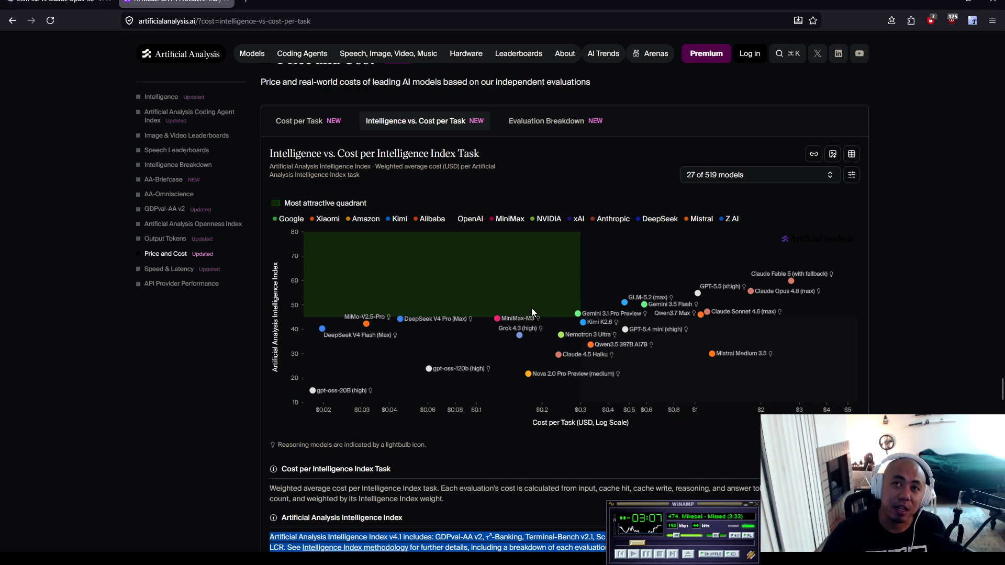
pyautogui.moveTo(499, 311)
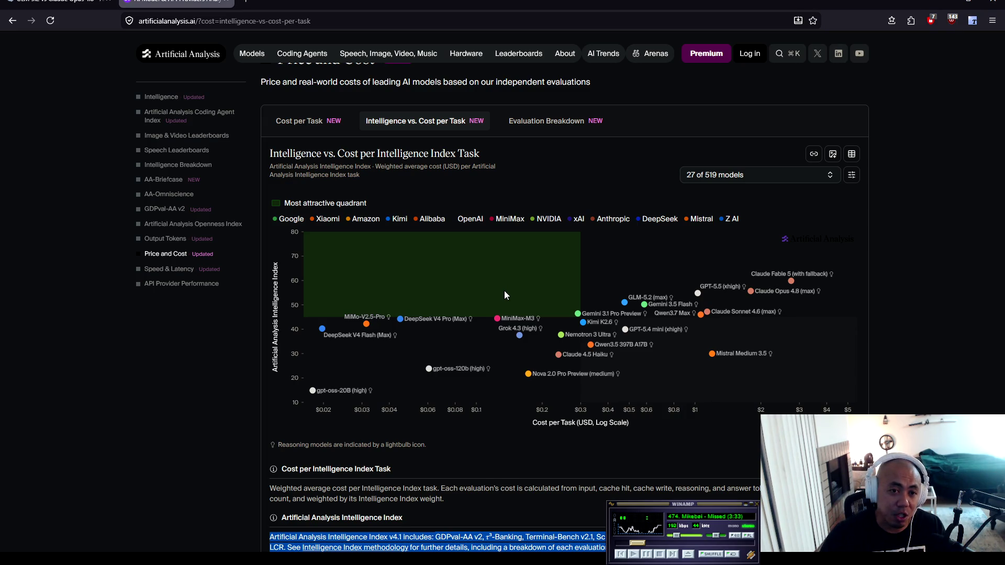
pyautogui.moveTo(536, 327)
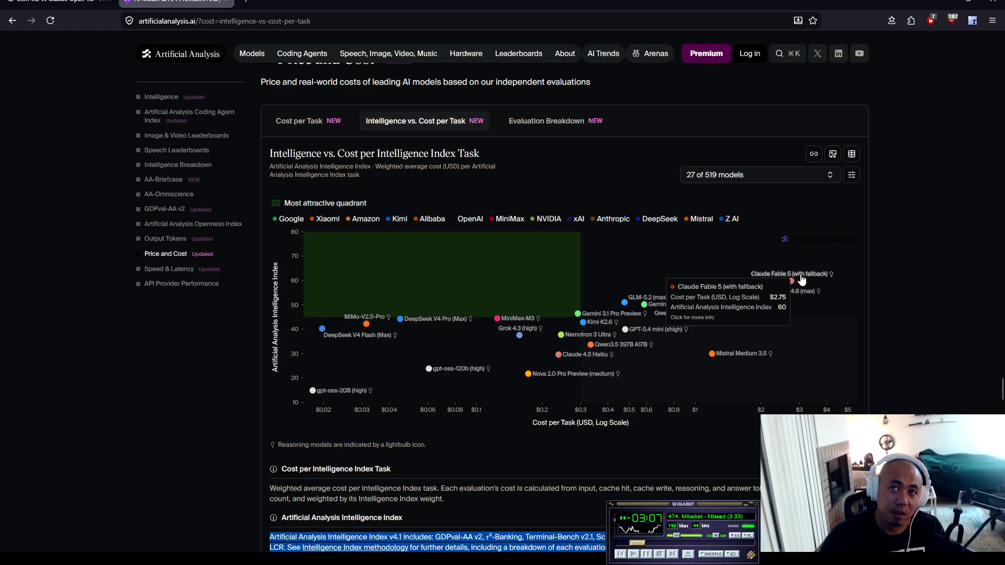
pyautogui.click(931, 299)
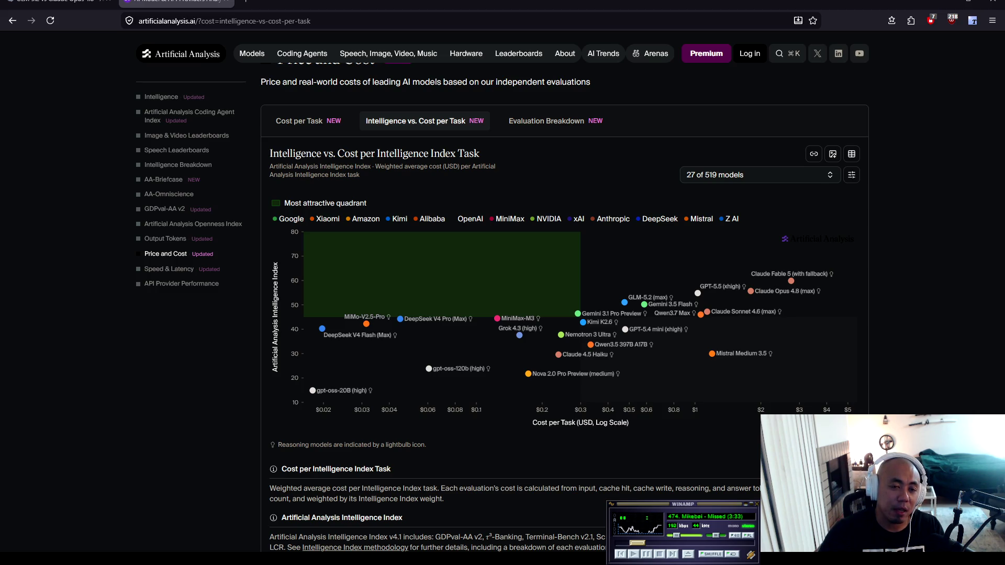
pyautogui.hotkey('ctrl', 'pageup')
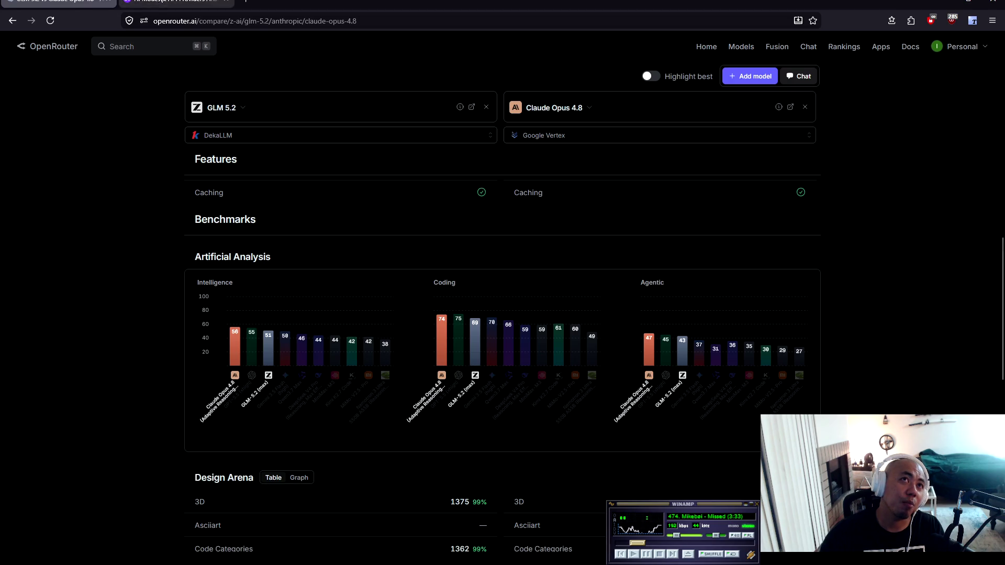
pyautogui.hotkey('ctrl', 'pagedown')
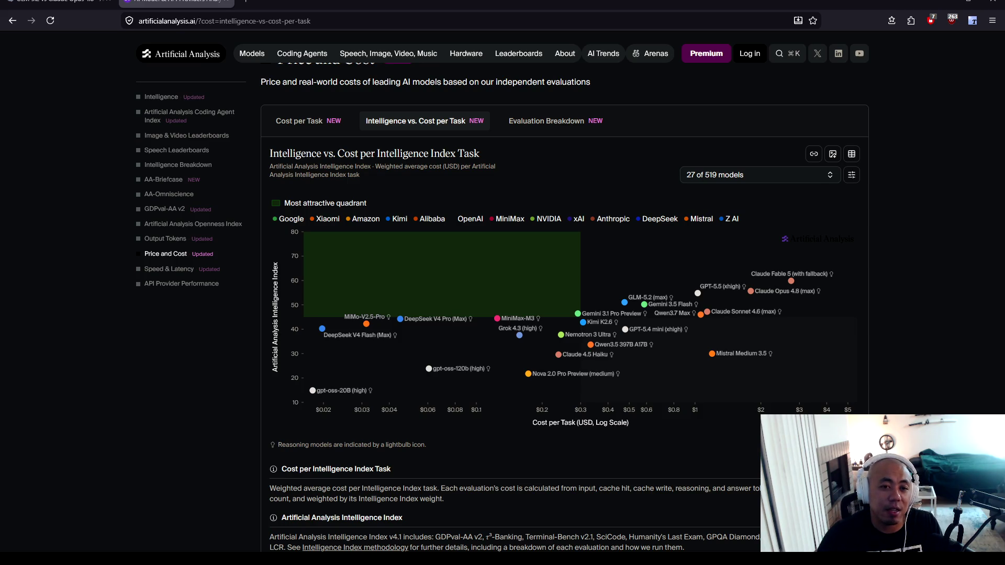
# Check the DeepSeek V4 Flash (Max) cost and index values, then return to the Notepad notes
pyautogui.moveTo(326, 350)
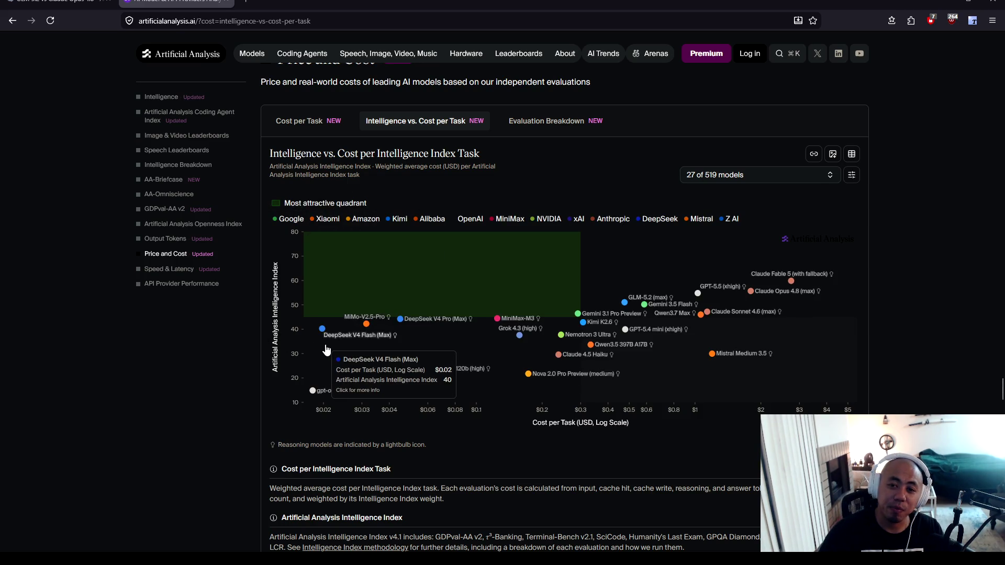
pyautogui.hotkey('alt', 'Tab')
pyautogui.click(304, 262)
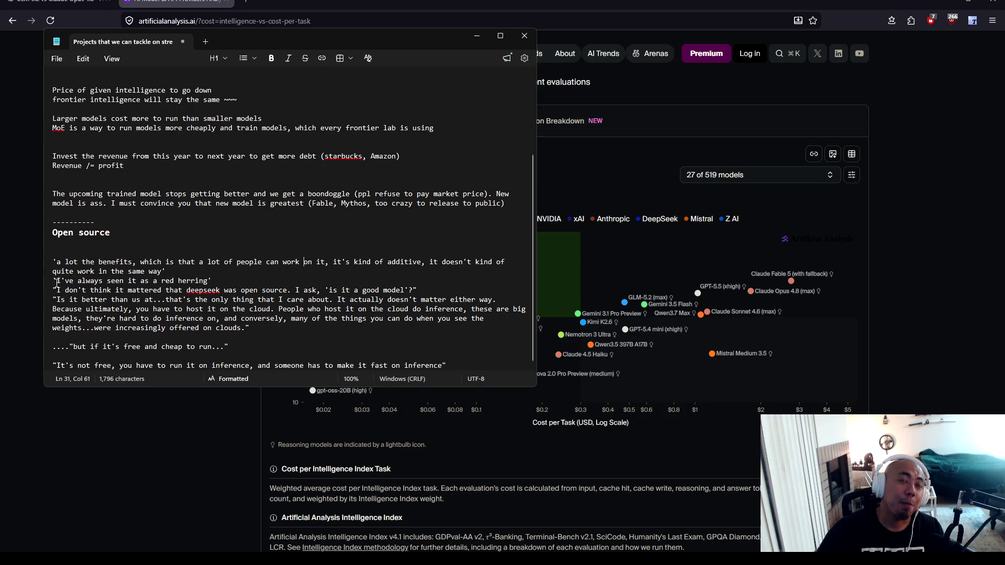
# Highlight the open-source quotes and the phrase 'is it a good model'?, then open a new Firefox tab
pyautogui.moveTo(52, 281)
pyautogui.mouseDown()
pyautogui.moveTo(212, 282)
pyautogui.moveTo(77, 290)
pyautogui.moveTo(419, 286)
pyautogui.moveTo(107, 299)
pyautogui.moveTo(231, 294)
pyautogui.moveTo(280, 309)
pyautogui.moveTo(509, 299)
pyautogui.moveTo(132, 309)
pyautogui.moveTo(279, 313)
pyautogui.mouseUp()
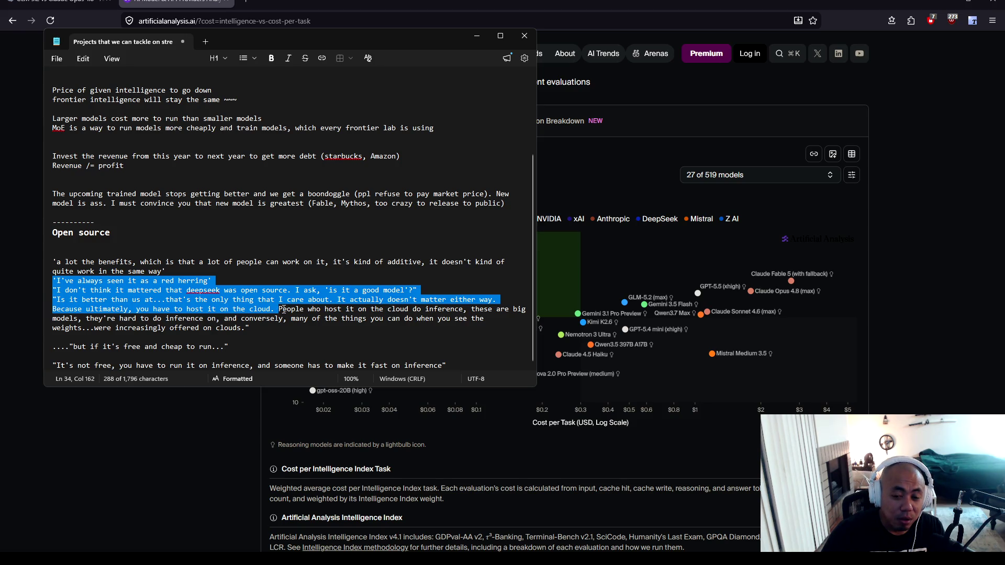
pyautogui.click(422, 292)
pyautogui.moveTo(320, 290); pyautogui.dragTo(422, 291)
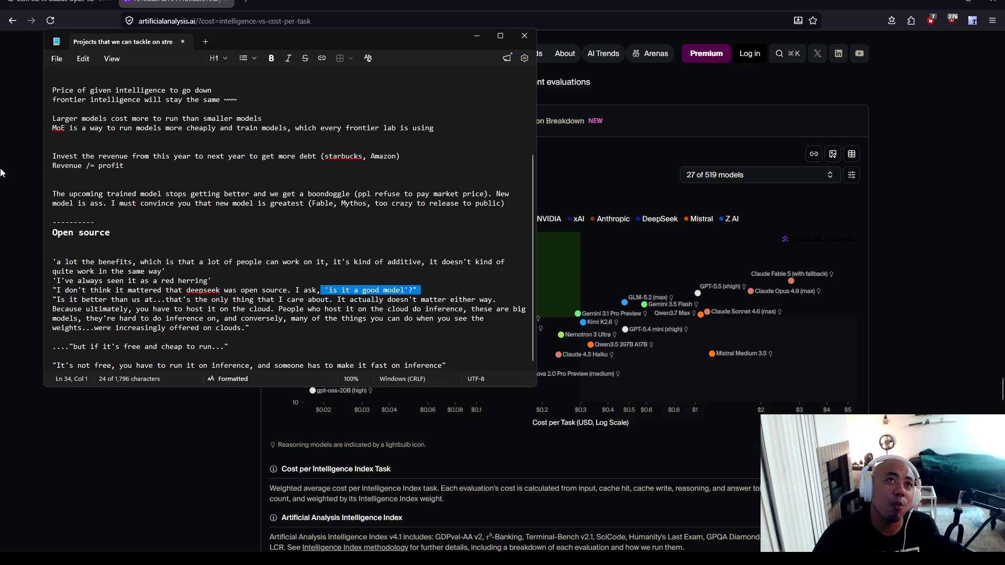
pyautogui.hotkey('alt', 'Tab')
pyautogui.hotkey('ctrl', 't')
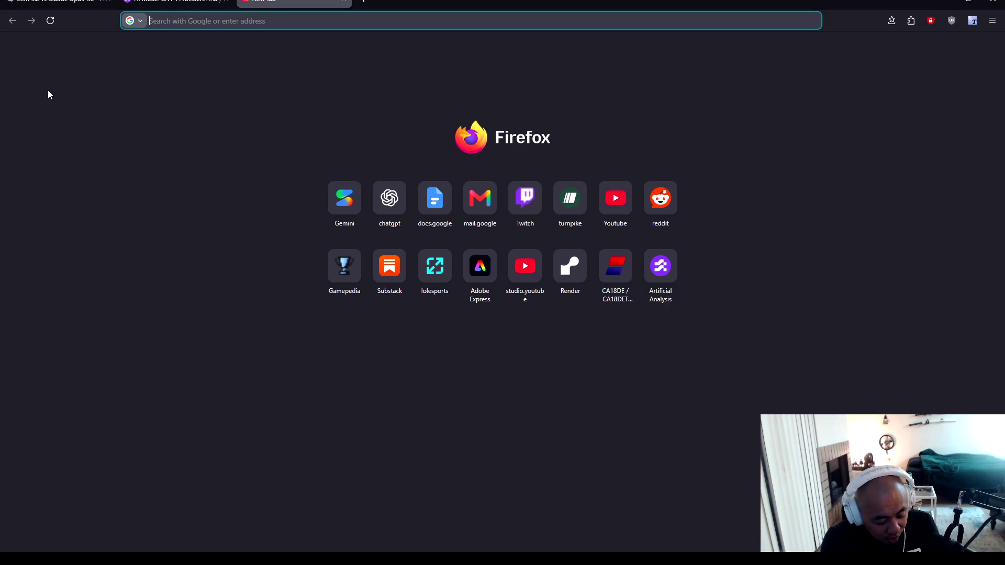
# Search Google for 'llm big sword' and browse its image results
pyautogui.write('l')
pyautogui.write('big sowrd')
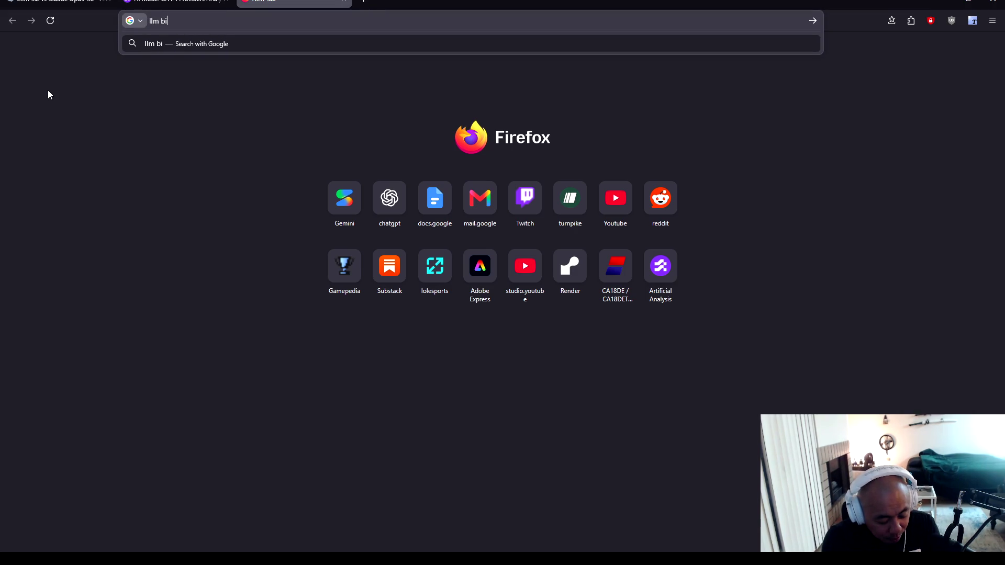
pyautogui.press('BackSpace')
pyautogui.press('BackSpace')
pyautogui.press('BackSpace')
pyautogui.write('word')
pyautogui.press('Return')
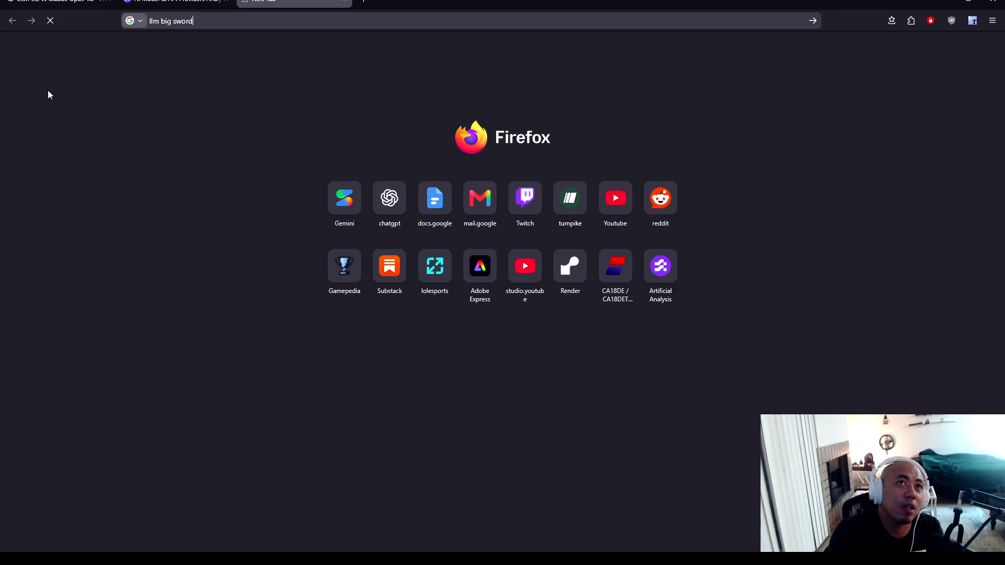
pyautogui.click(196, 92)
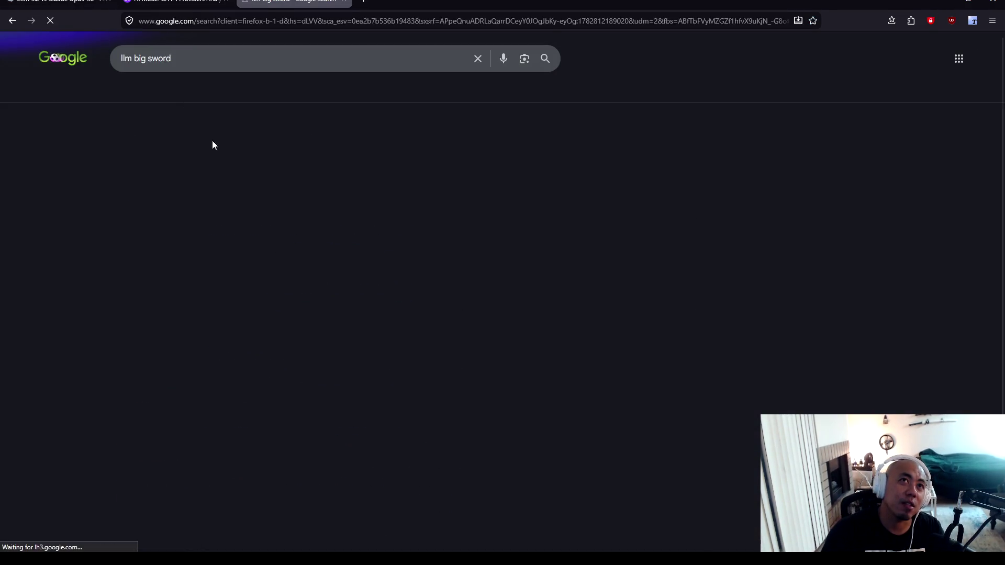
pyautogui.scroll(-4, 428, 319)
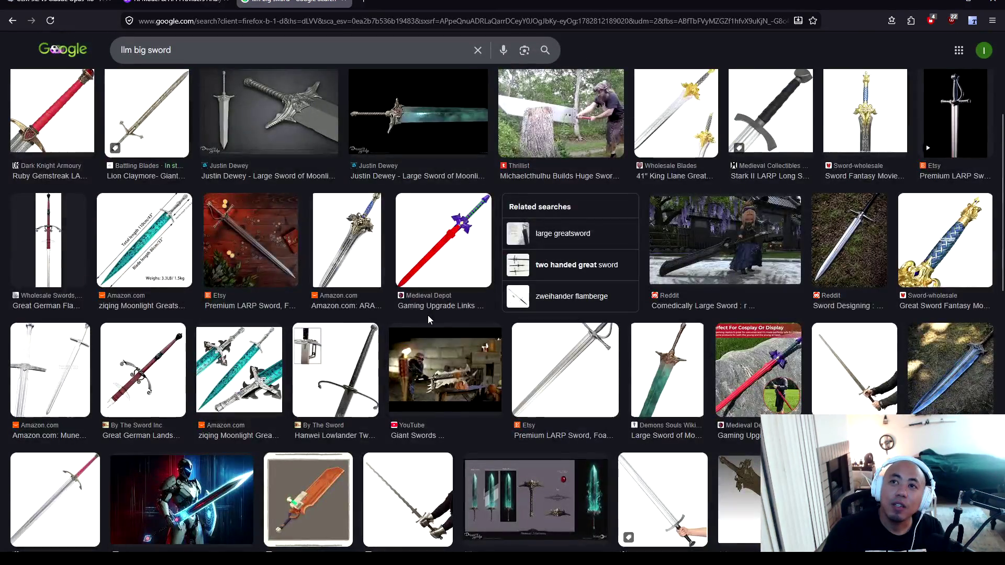
pyautogui.scroll(-5, 428, 319)
pyautogui.scroll(-4, 428, 320)
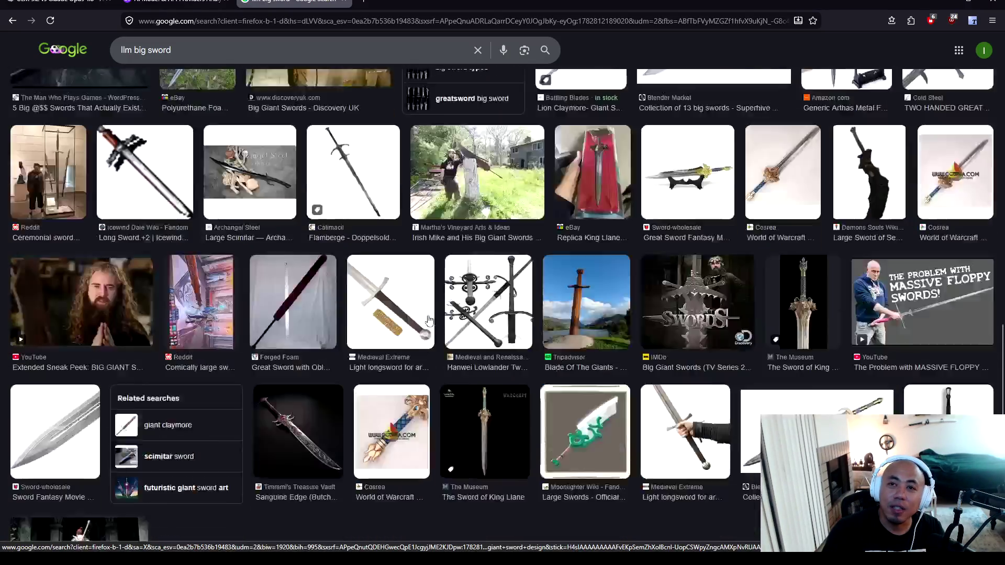
pyautogui.scroll(-2, 429, 319)
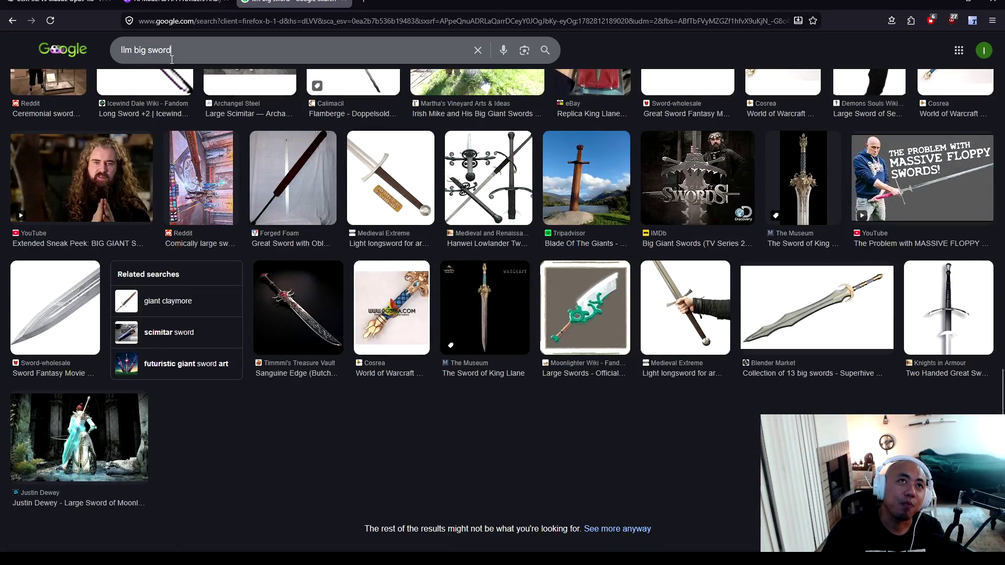
# Search images for 'big sword small problem', then return to the 'llm big sword' web results
pyautogui.tripleClick(172, 59)
pyautogui.write('bi')
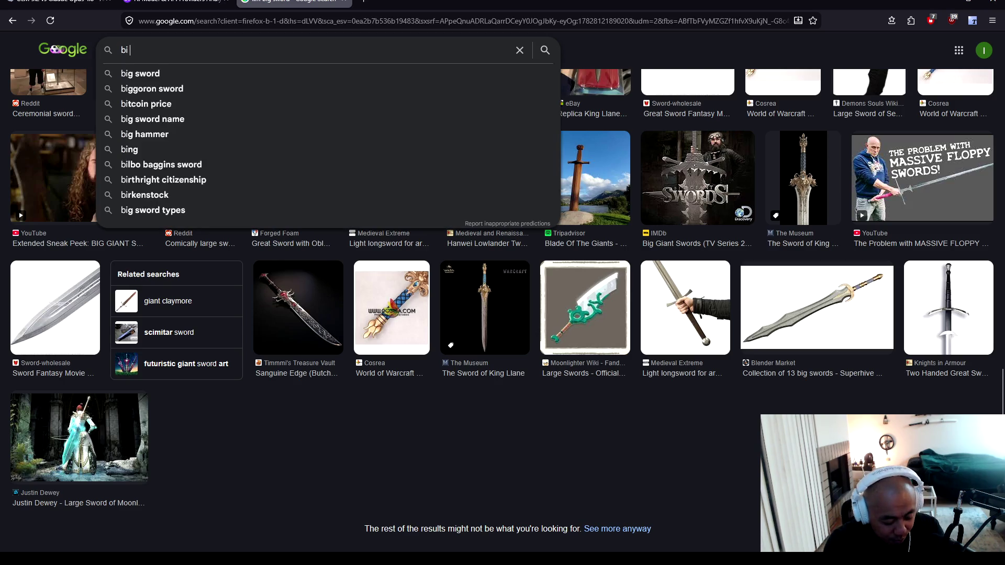
pyautogui.write('g sword ')
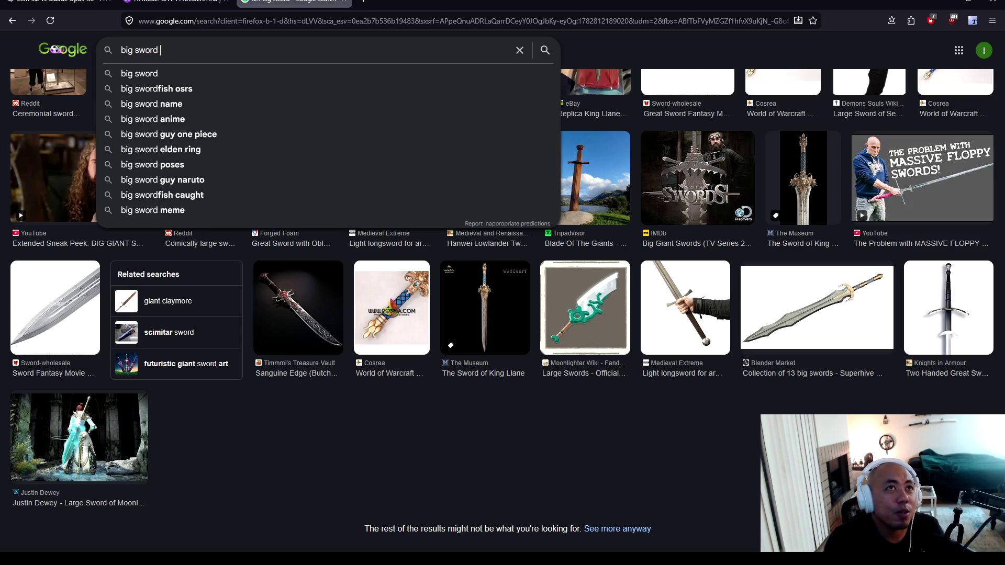
pyautogui.write('small pro')
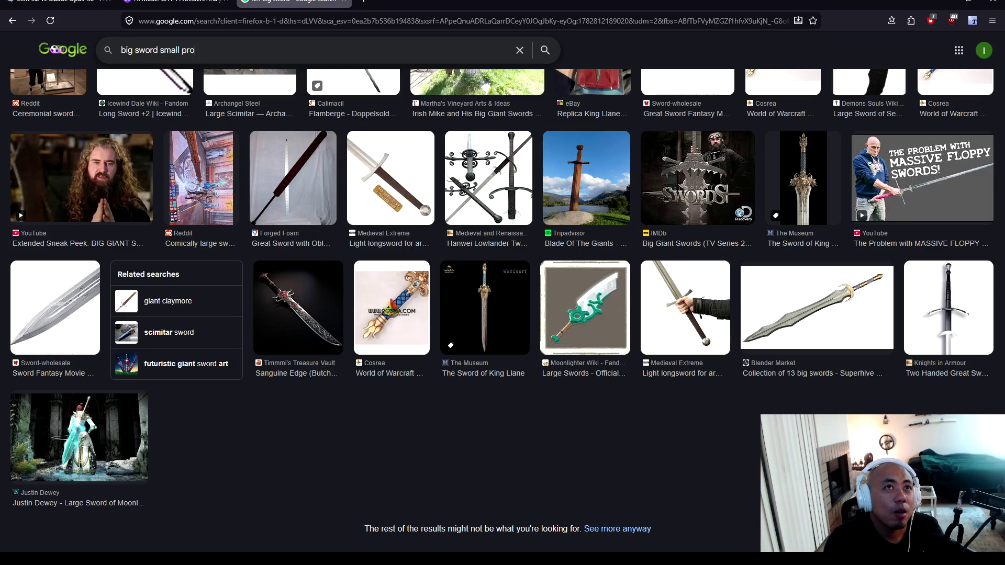
pyautogui.write('blem')
pyautogui.press('Return')
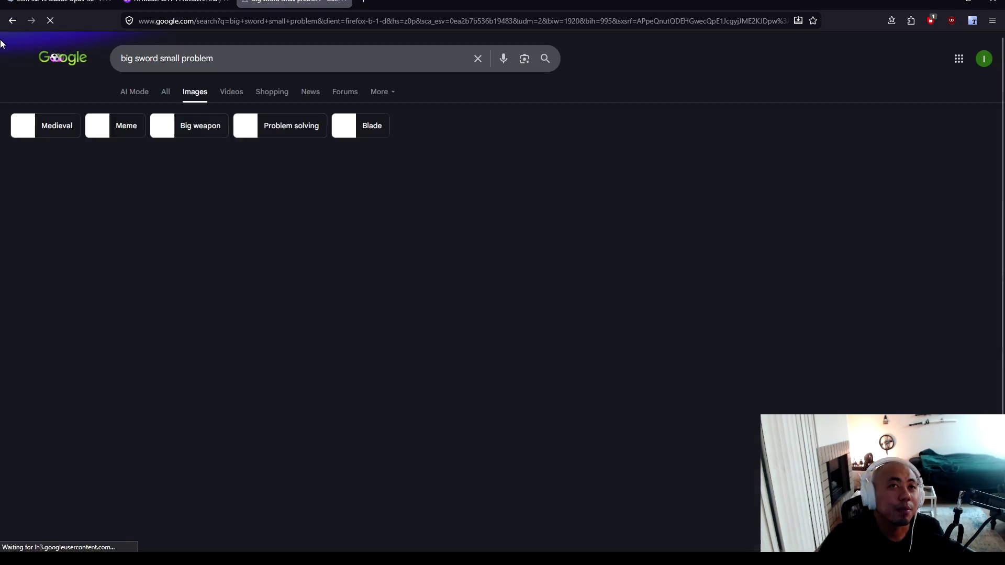
pyautogui.scroll(-5, 281, 263)
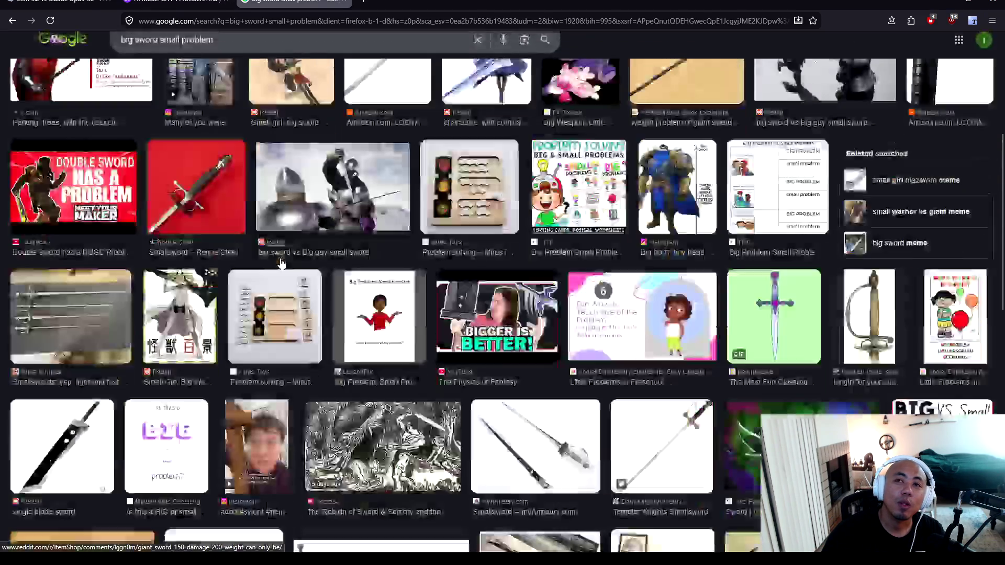
pyautogui.scroll(-15, 281, 263)
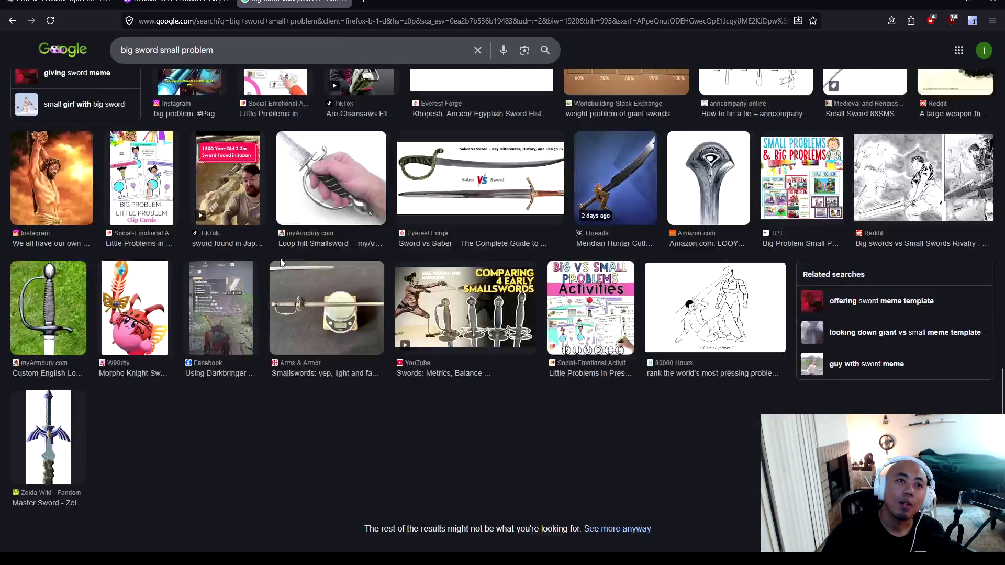
pyautogui.scroll(20, 281, 263)
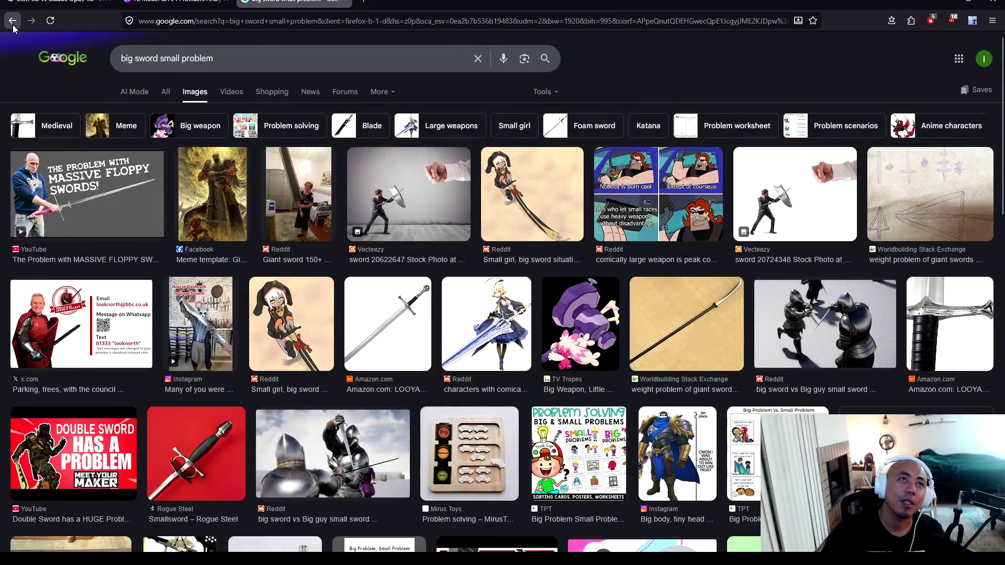
pyautogui.click(12, 22)
pyautogui.scroll(15, 196, 44)
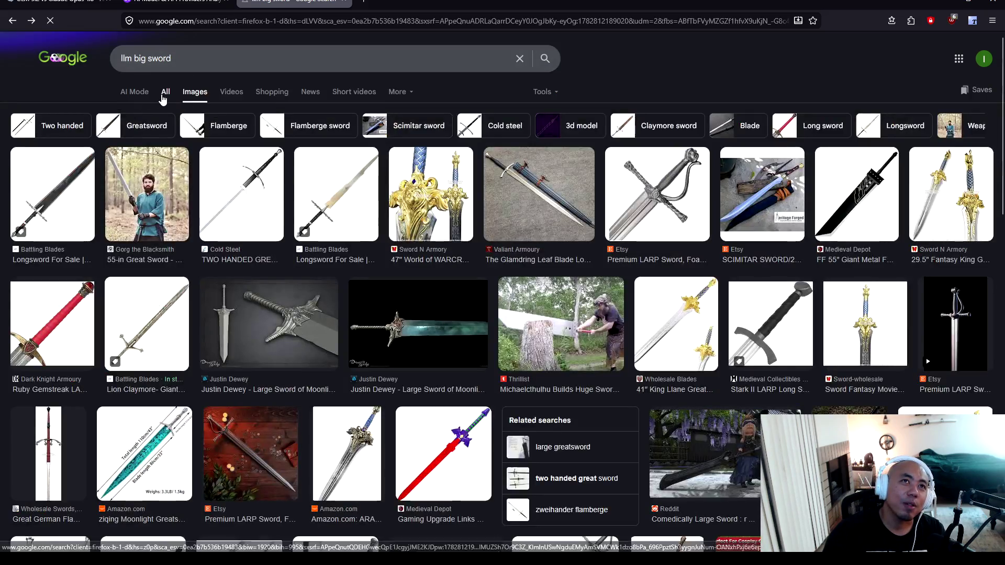
pyautogui.click(164, 94)
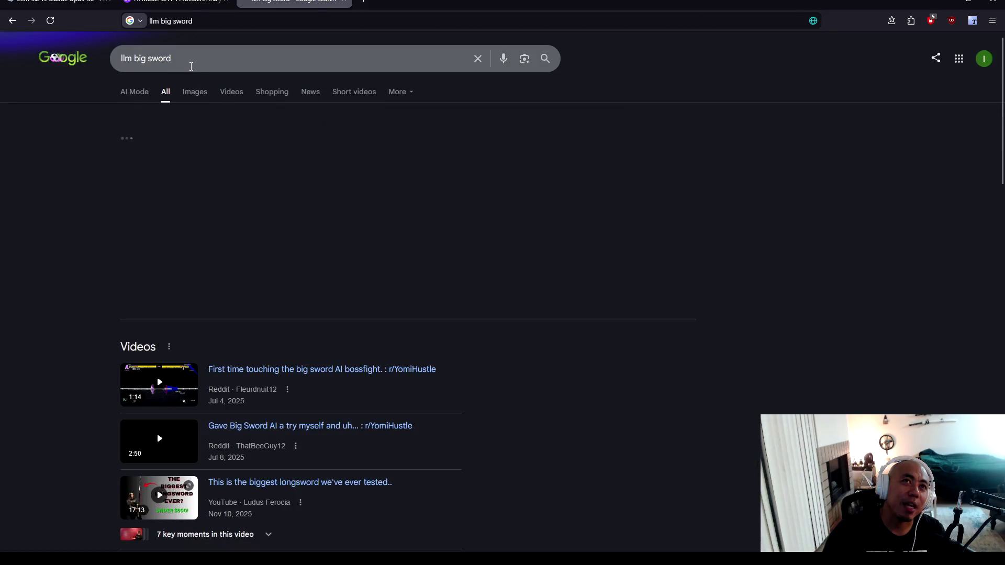
pyautogui.click(191, 65)
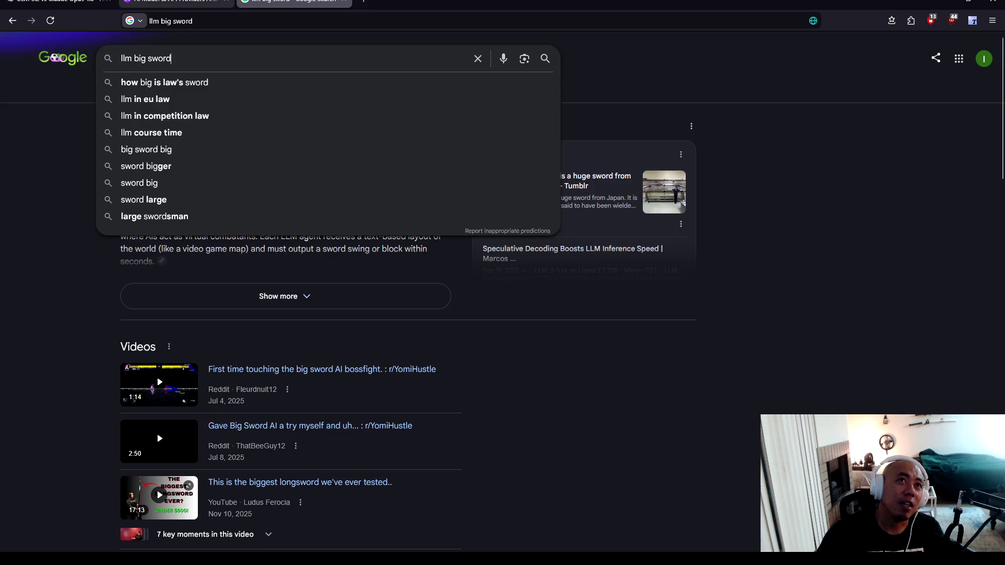
pyautogui.hotkey('ctrl', 'shift', 'Tab')
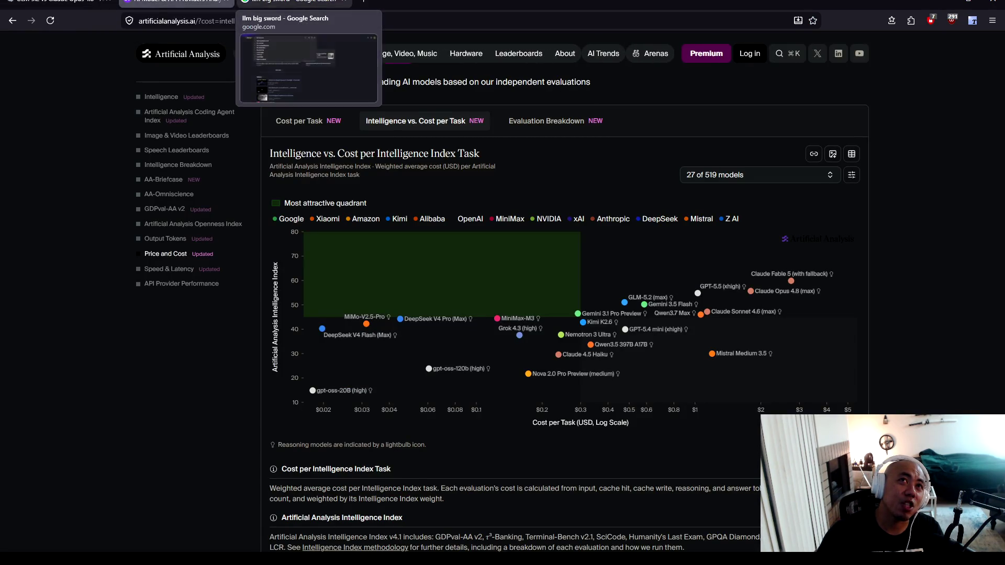
pyautogui.click(283, 4)
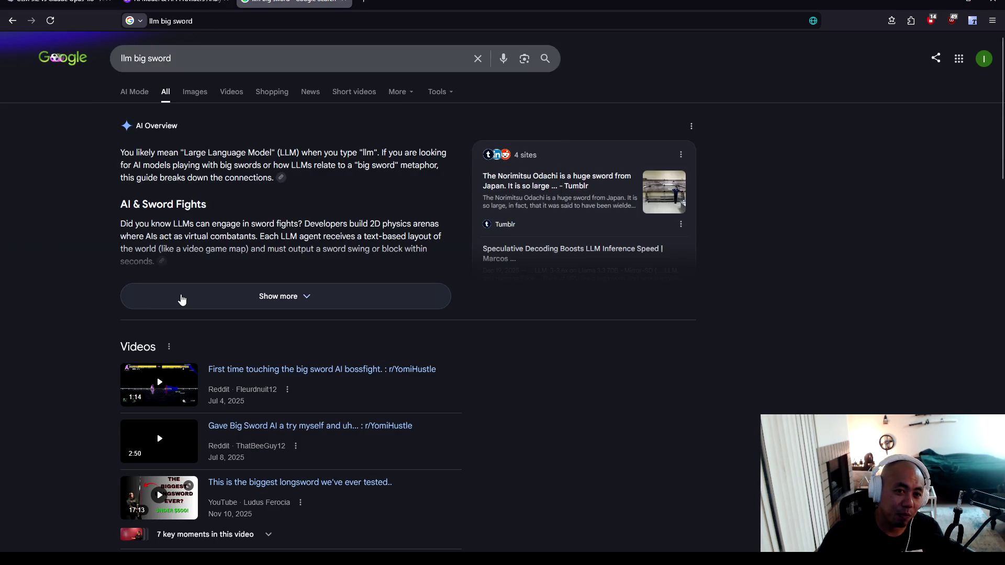
# Expand the 'llm big sword' AI Overview to read the Big Sword metaphor and Norimitsu Odachi sections
pyautogui.click(181, 299)
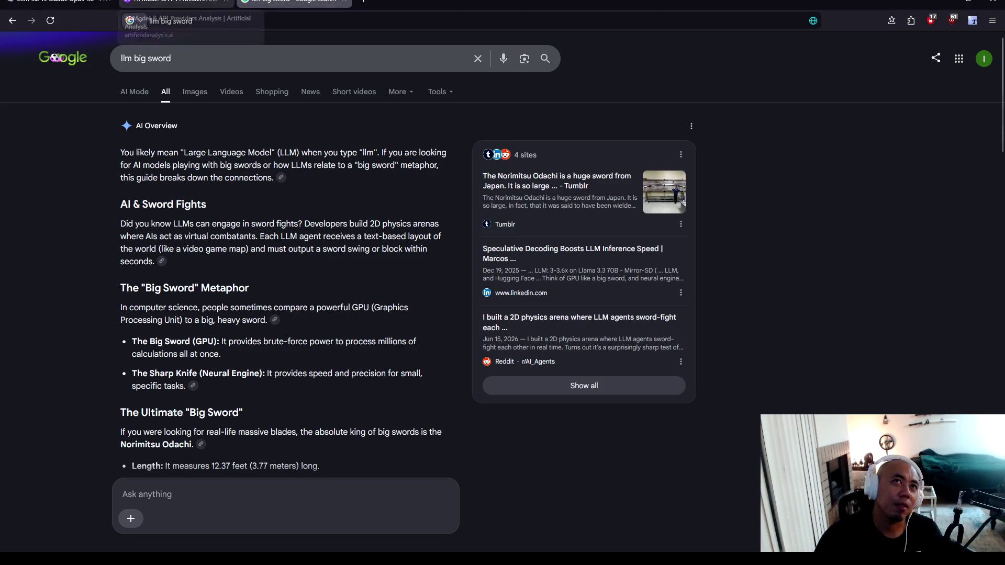
pyautogui.click(178, 3)
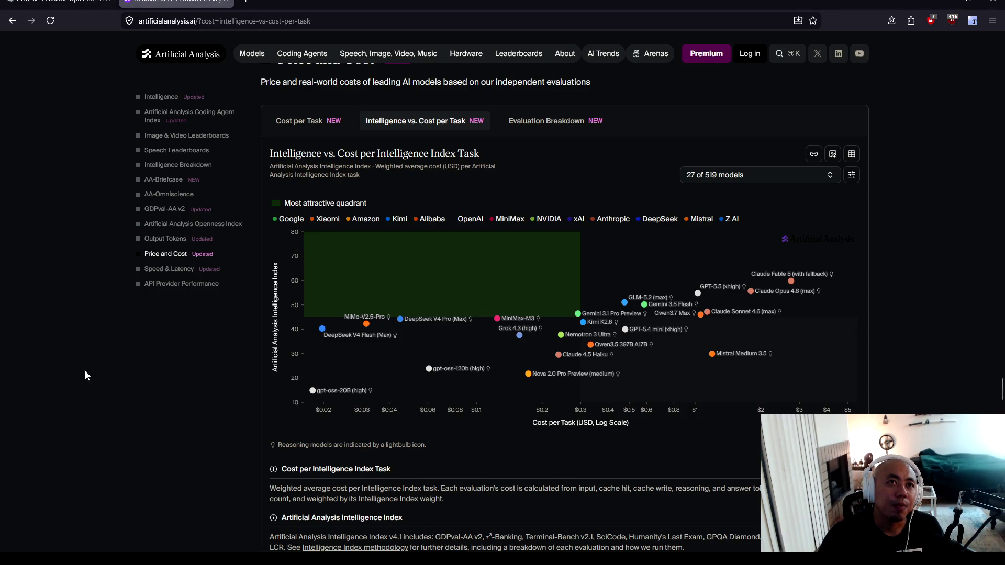
# Go back to the OpenRouter GLM 5.2 vs Claude Opus 4.8 comparison tab
pyautogui.click(57, 3)
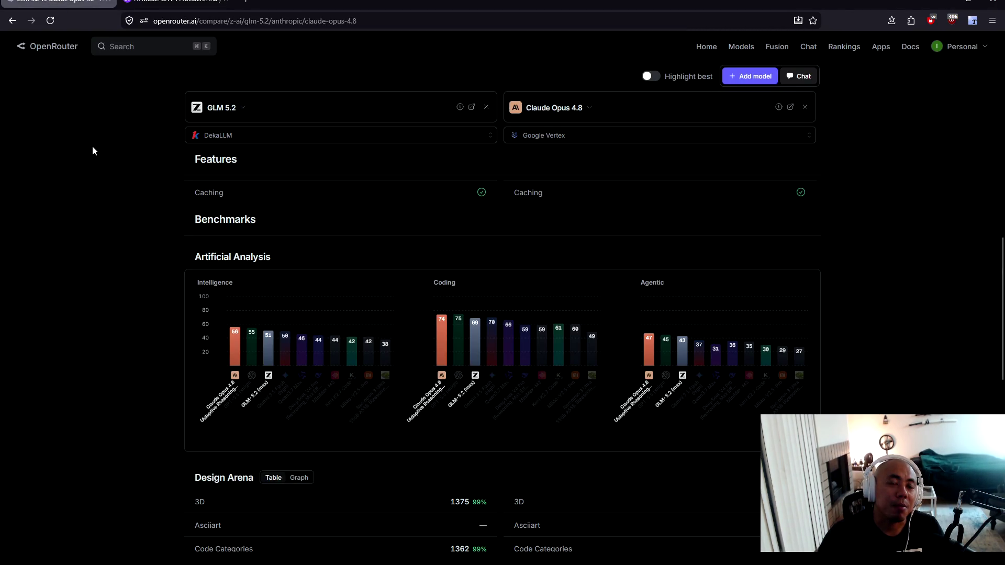
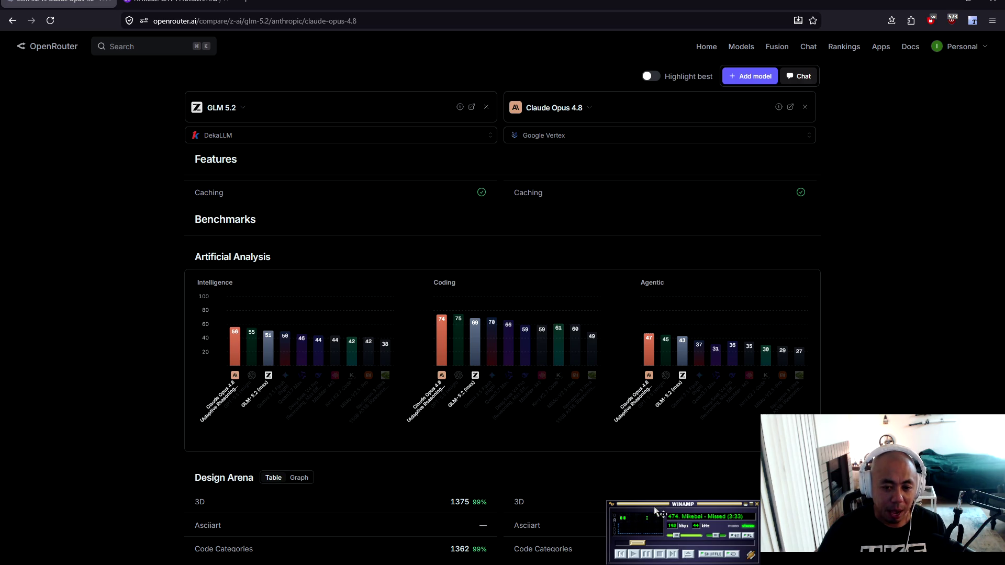
# Resume the music, compare the Artificial Analysis cost chart with the model comparison, then maximize Notepad
pyautogui.press('c')
pyautogui.scroll(-2, 700, 547)
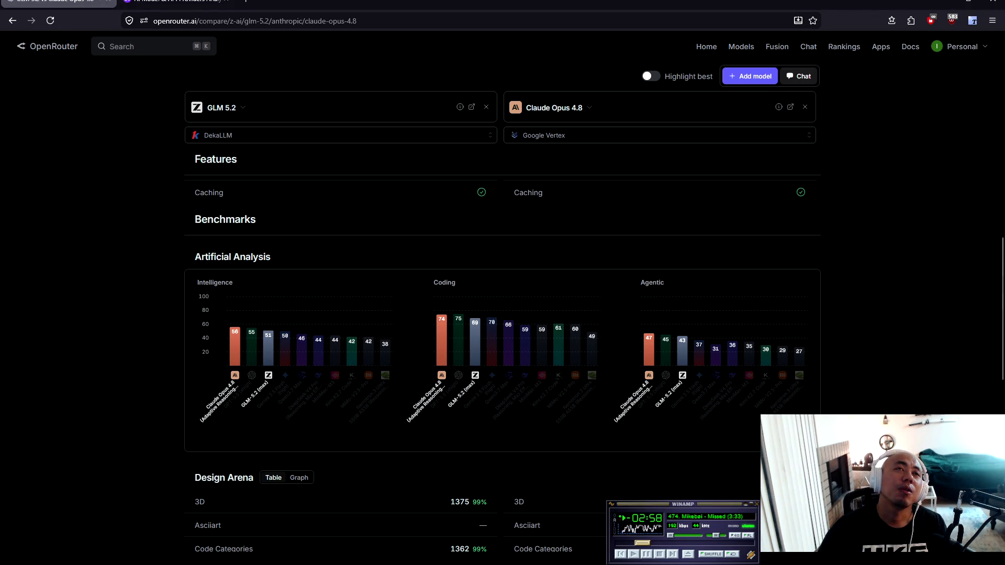
pyautogui.click(172, 3)
pyautogui.click(57, 3)
pyautogui.click(173, 2)
pyautogui.click(57, 2)
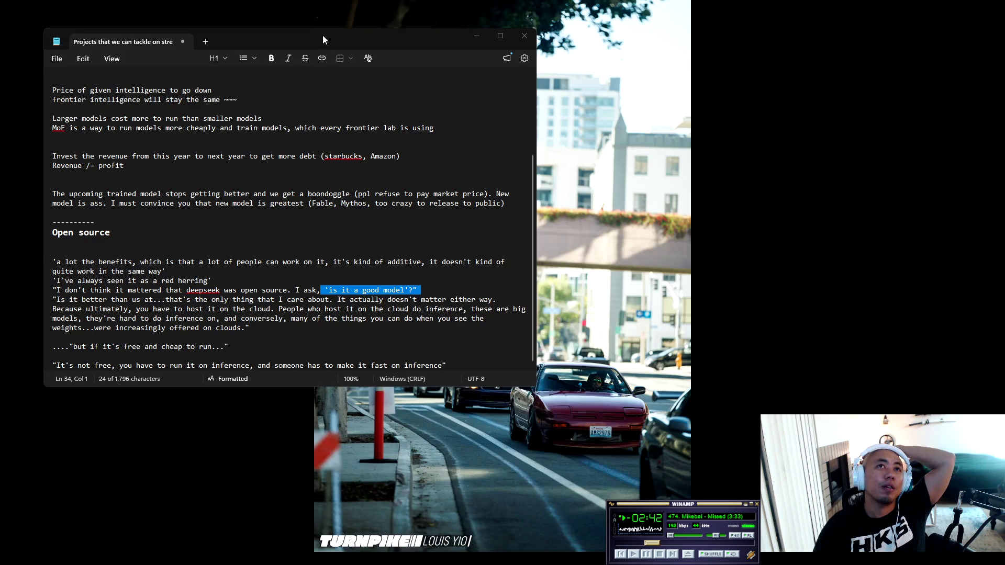
pyautogui.moveTo(323, 39); pyautogui.dragTo(671, 89)
pyautogui.doubleClick(669, 83)
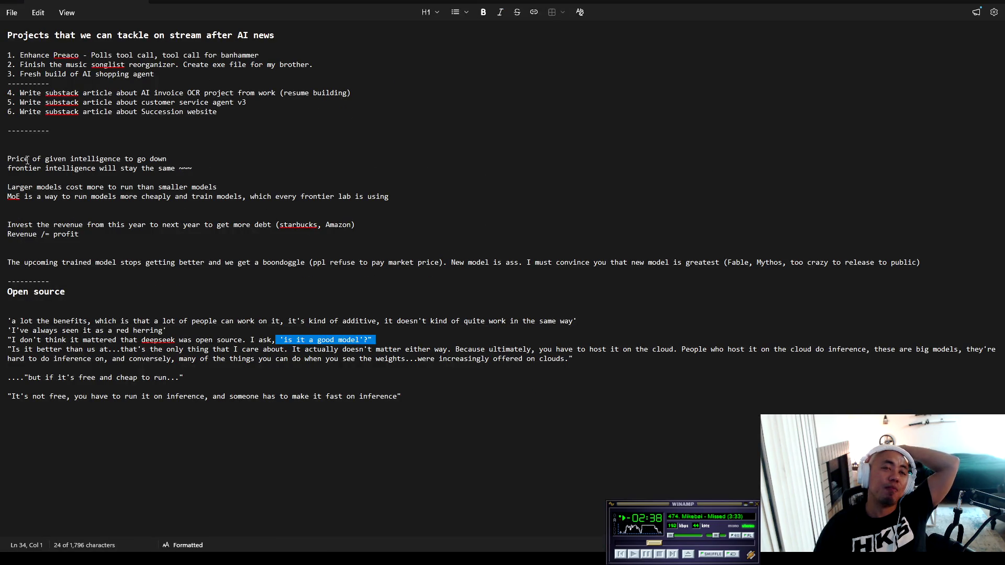
pyautogui.moveTo(9, 158); pyautogui.dragTo(175, 161)
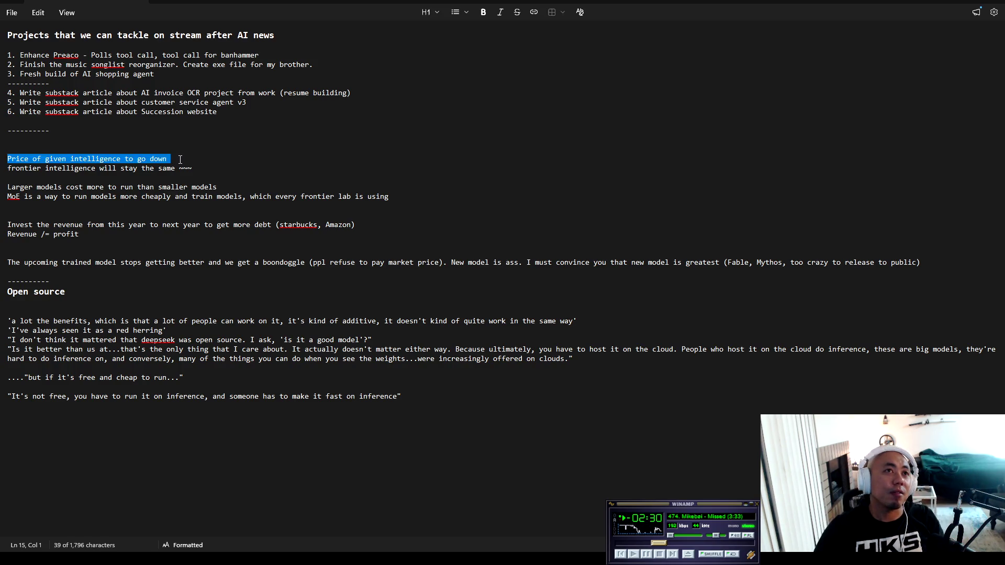
pyautogui.keyDown('shift'); pyautogui.click(213, 166); pyautogui.keyUp('shift')
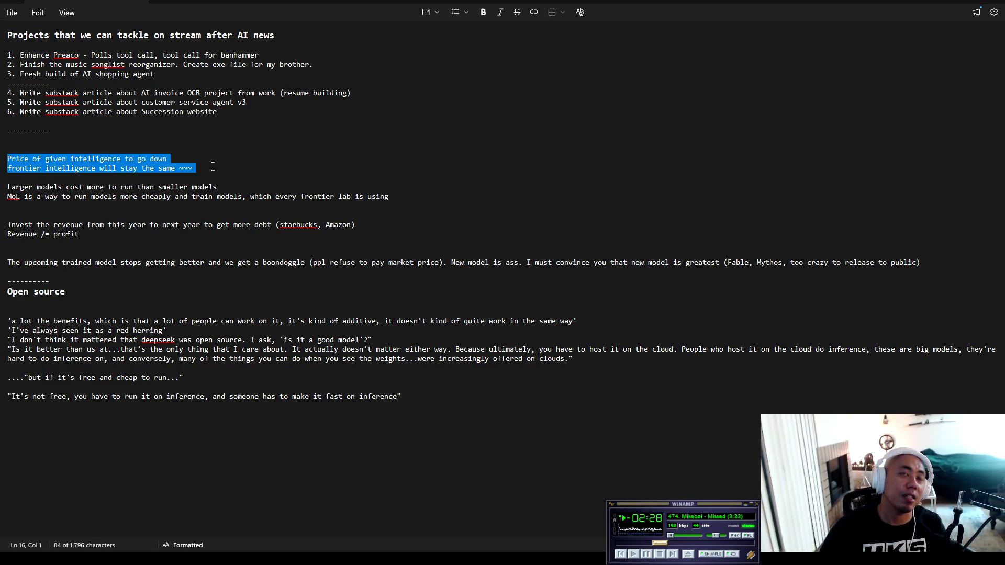
pyautogui.click(212, 166)
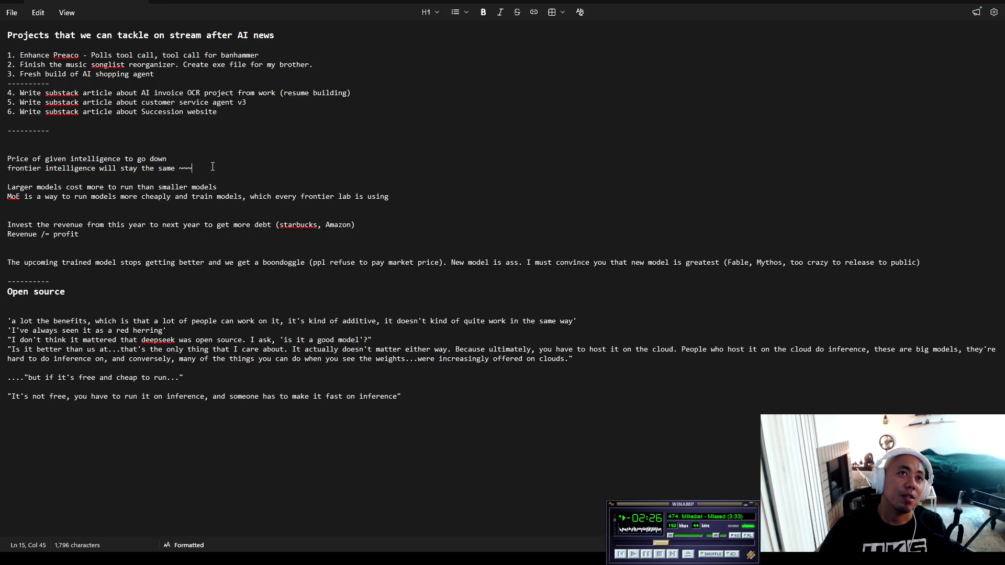
pyautogui.moveTo(12, 160)
pyautogui.mouseDown()
pyautogui.moveTo(183, 156)
pyautogui.moveTo(213, 170)
pyautogui.mouseUp()
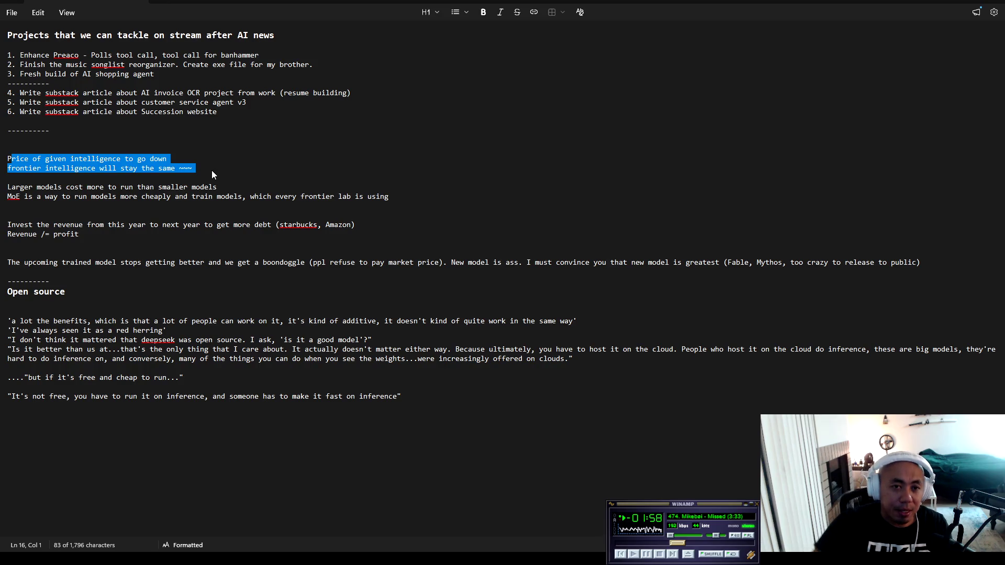
pyautogui.click(8, 187)
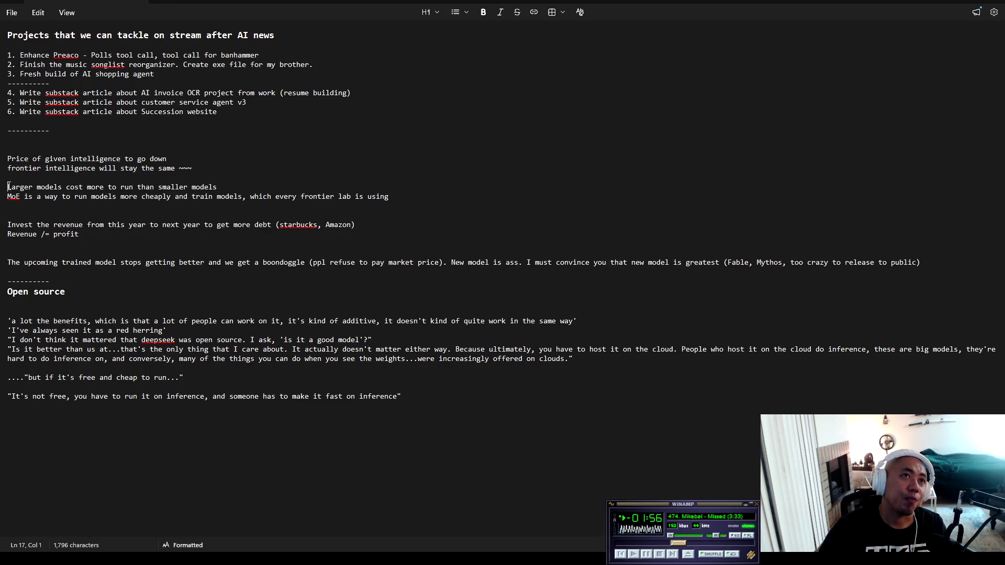
pyautogui.moveTo(8, 186); pyautogui.dragTo(227, 183)
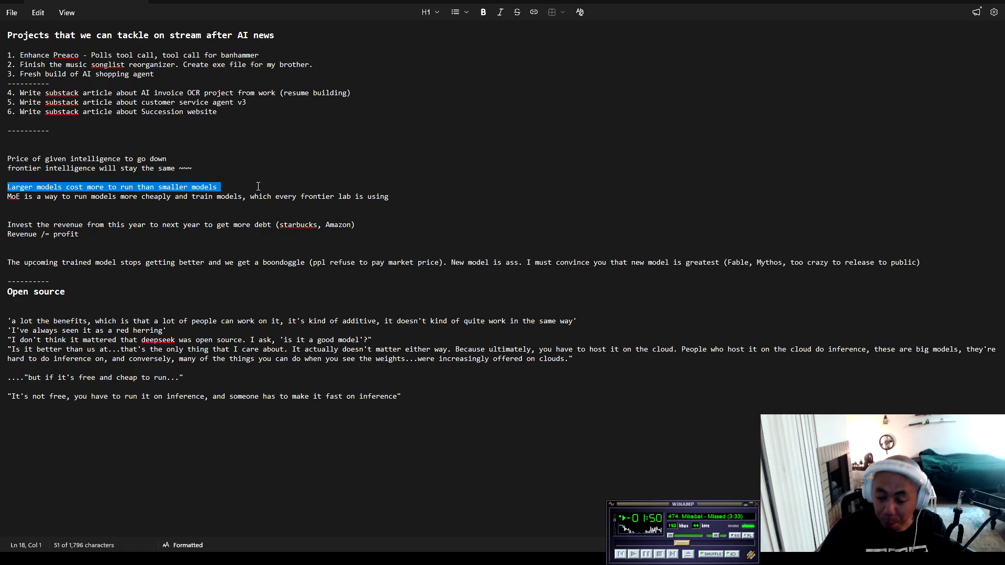
pyautogui.moveTo(247, 186)
pyautogui.mouseDown()
pyautogui.moveTo(9, 187)
pyautogui.moveTo(59, 197)
pyautogui.moveTo(18, 199)
pyautogui.moveTo(256, 189)
pyautogui.moveTo(251, 197)
pyautogui.moveTo(296, 206)
pyautogui.moveTo(340, 198)
pyautogui.moveTo(330, 190)
pyautogui.moveTo(389, 204)
pyautogui.mouseUp()
pyautogui.moveTo(250, 197); pyautogui.dragTo(390, 198)
# On the MoE line, drop the comma after 'models' and wrap the rest in parentheses
pyautogui.press('Up')
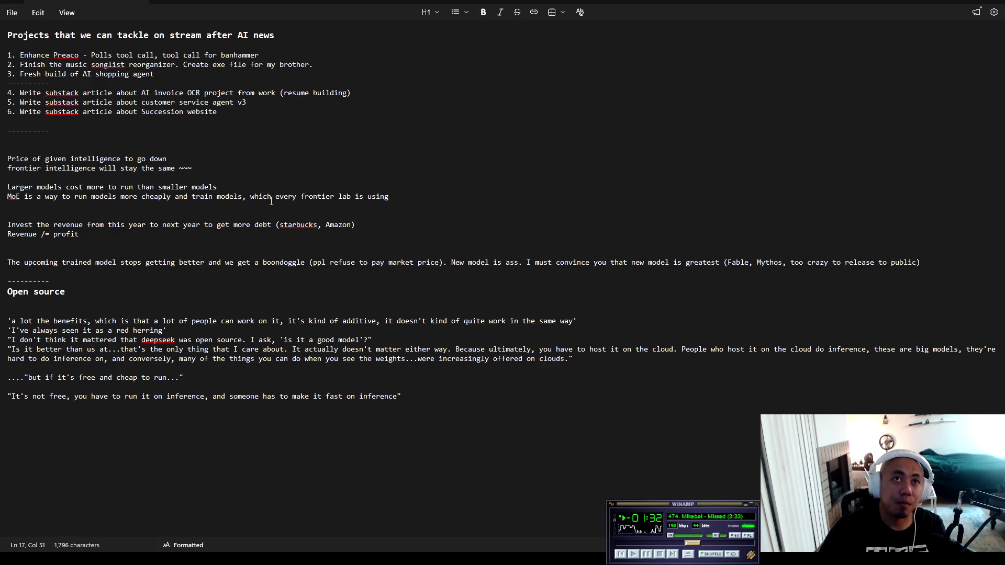
pyautogui.click(250, 198)
pyautogui.press('BackSpace')
pyautogui.press('BackSpace')
pyautogui.write('(')
pyautogui.click(390, 202)
pyautogui.write(')')
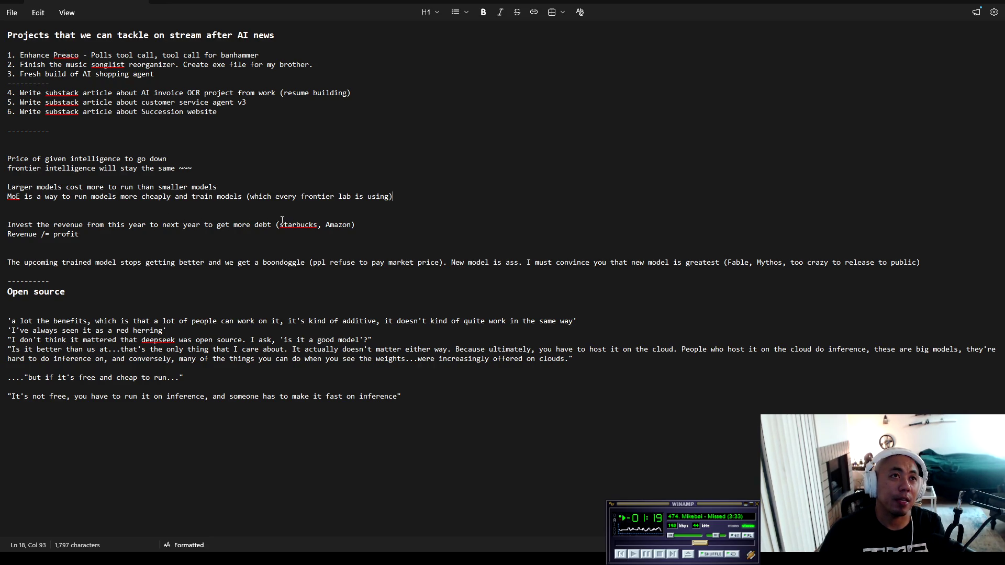
# Add the line 'So it's obvious that frontier models cost a lot because we don't use moe'
pyautogui.press('Return')
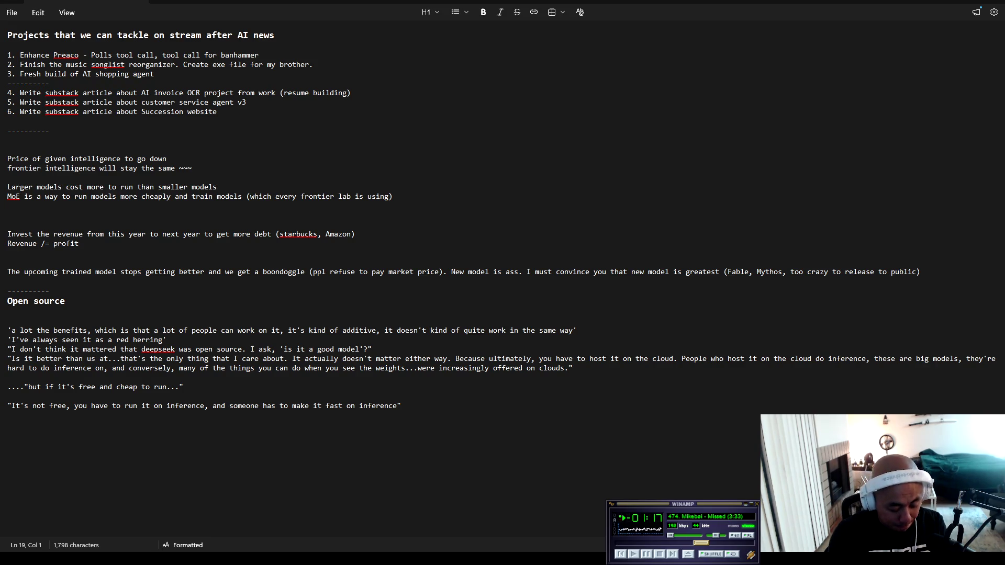
pyautogui.write("So it's ")
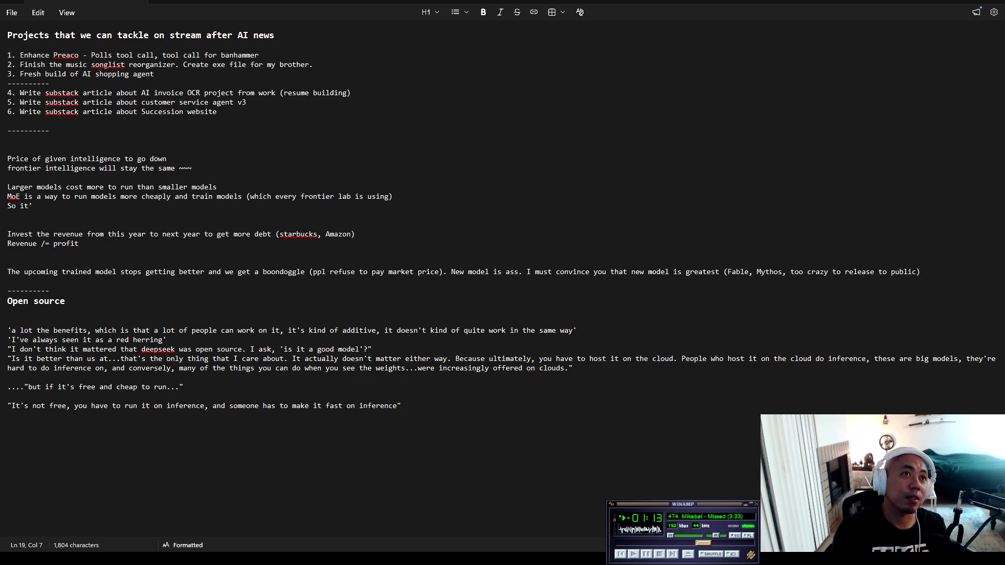
pyautogui.write('obvious that ')
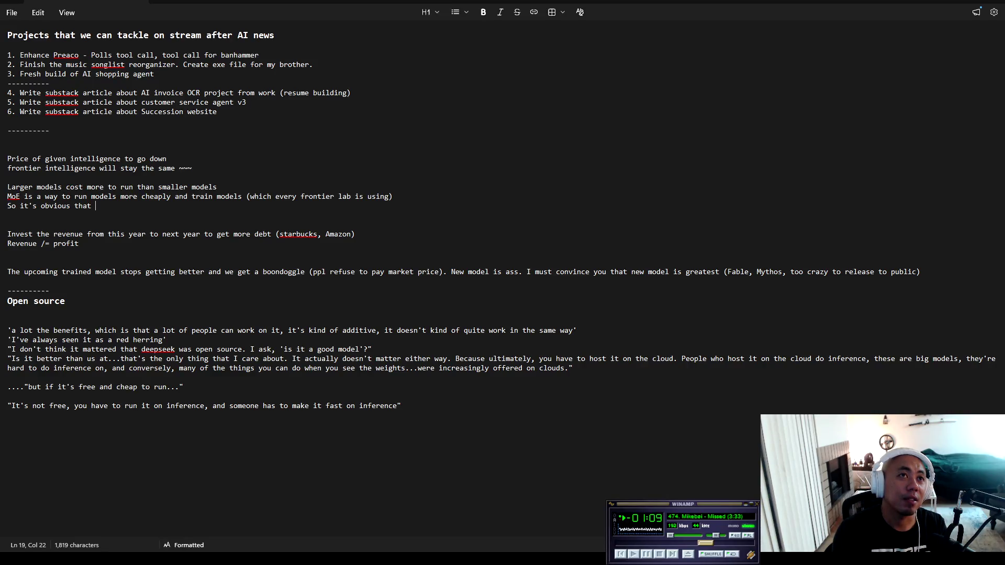
pyautogui.write('f')
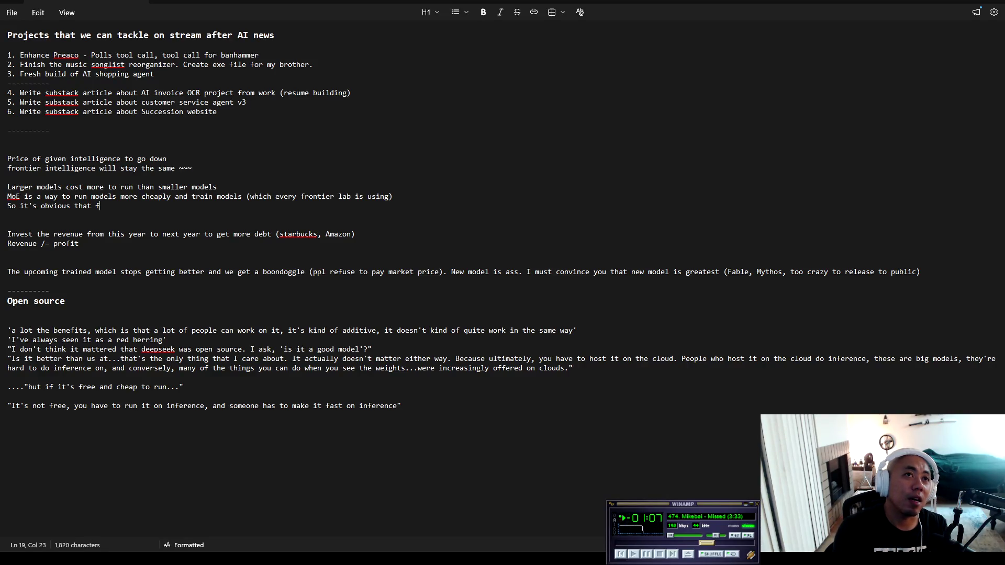
pyautogui.write('rontier mode')
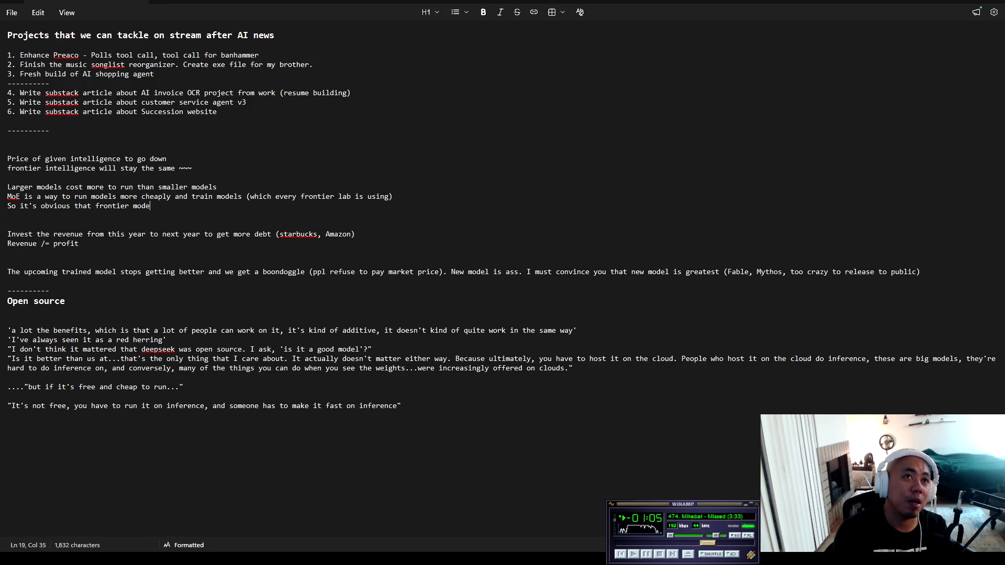
pyautogui.write('ls cost ')
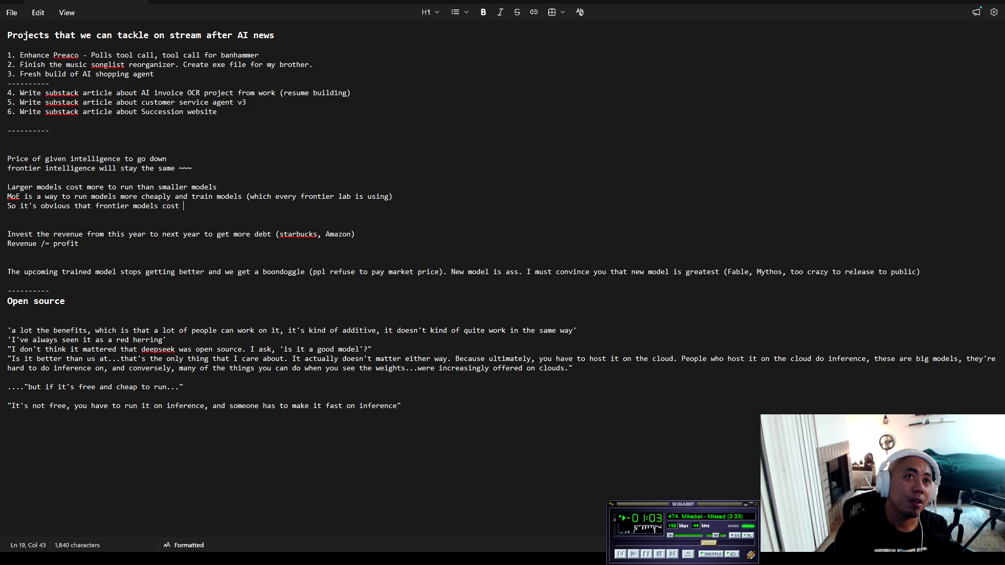
pyautogui.write('a lot be')
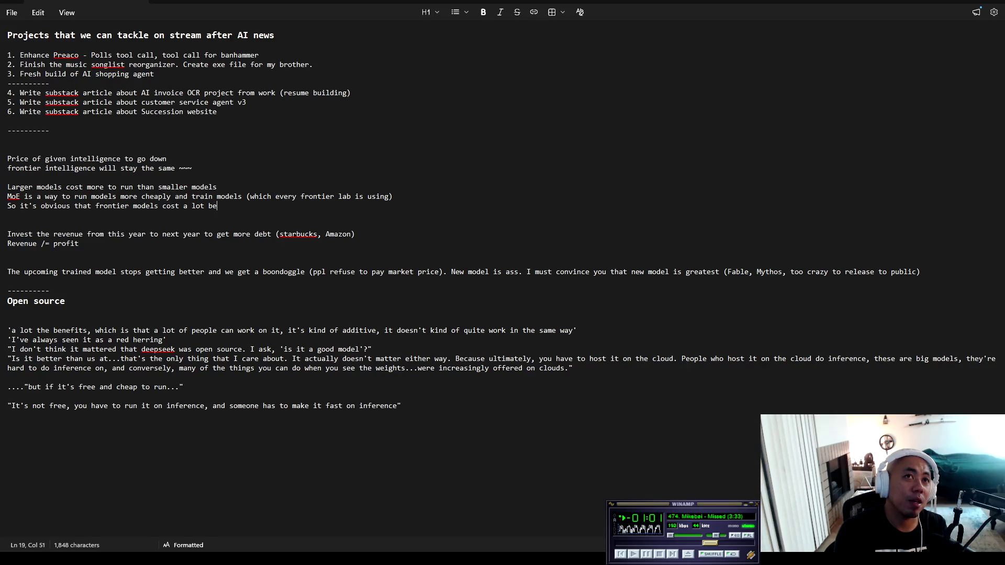
pyautogui.write('cause we ')
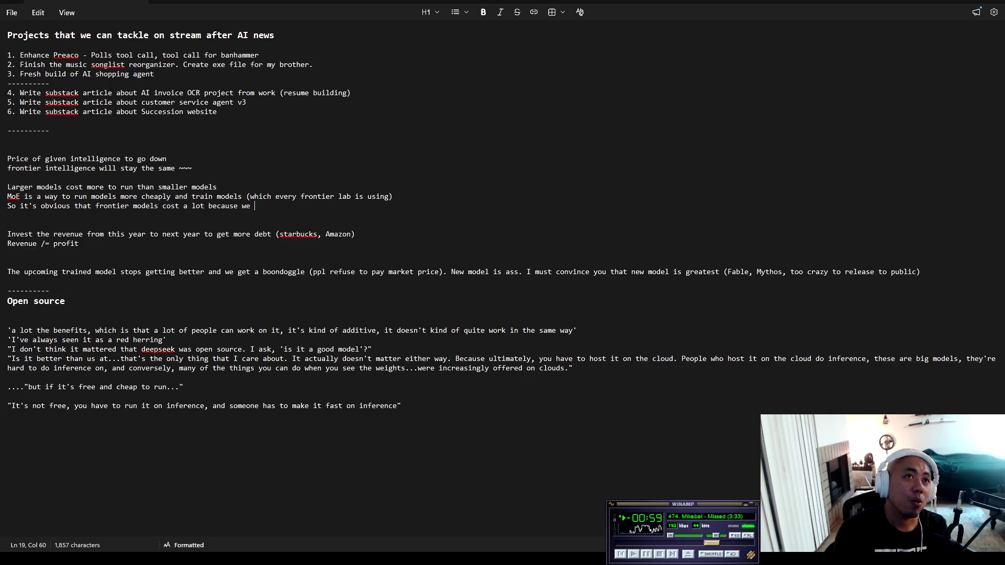
pyautogui.write("don't use moe")
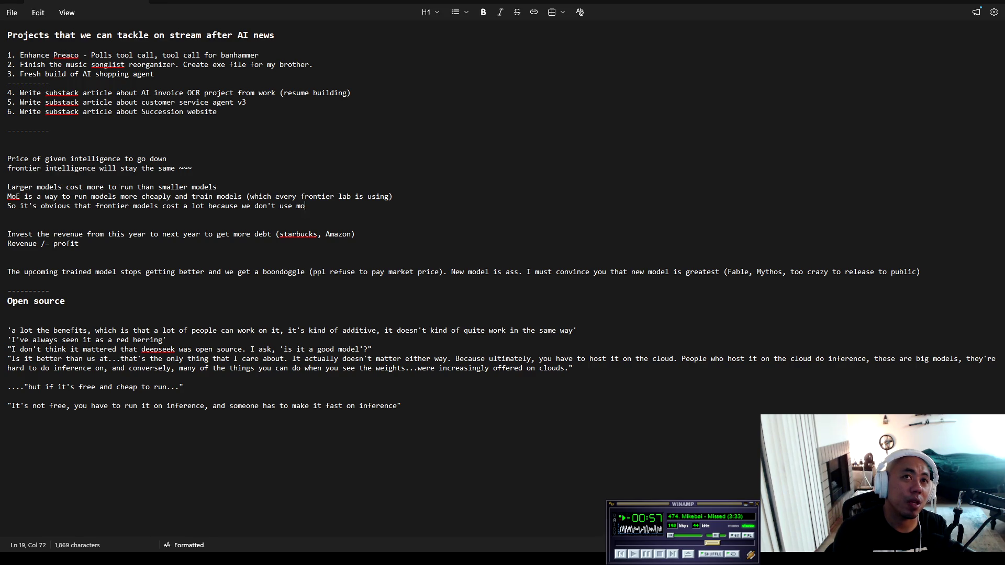
pyautogui.press('Return')
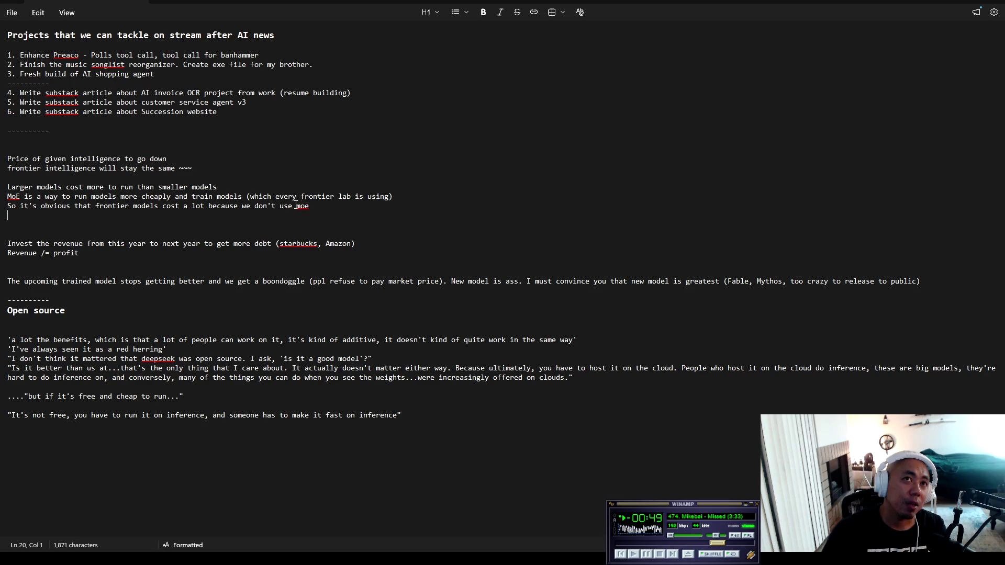
# Delete the extra blank line below the moe note
pyautogui.moveTo(313, 212)
pyautogui.mouseDown()
pyautogui.moveTo(2, 194)
pyautogui.moveTo(1, 185)
pyautogui.mouseUp()
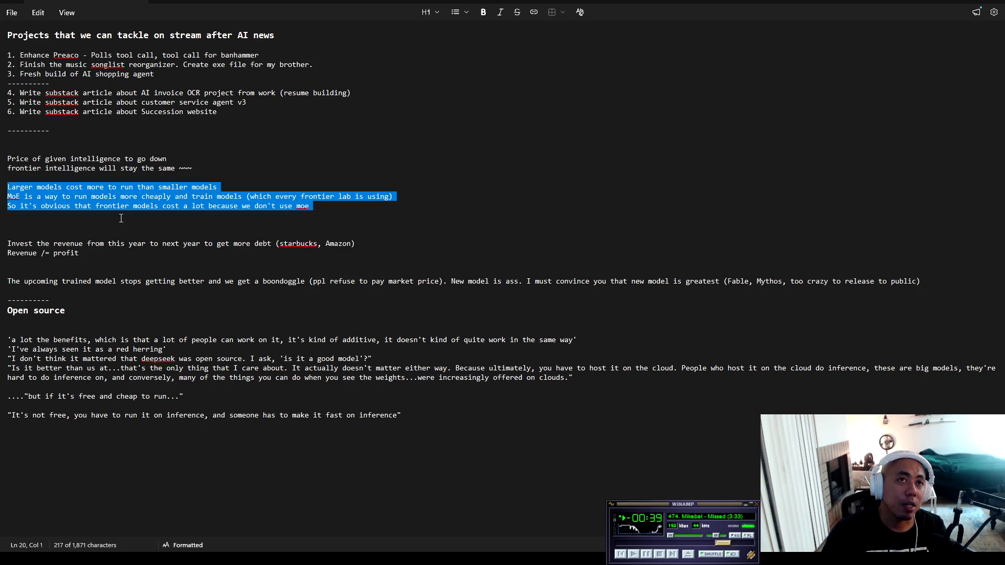
pyautogui.click(121, 218)
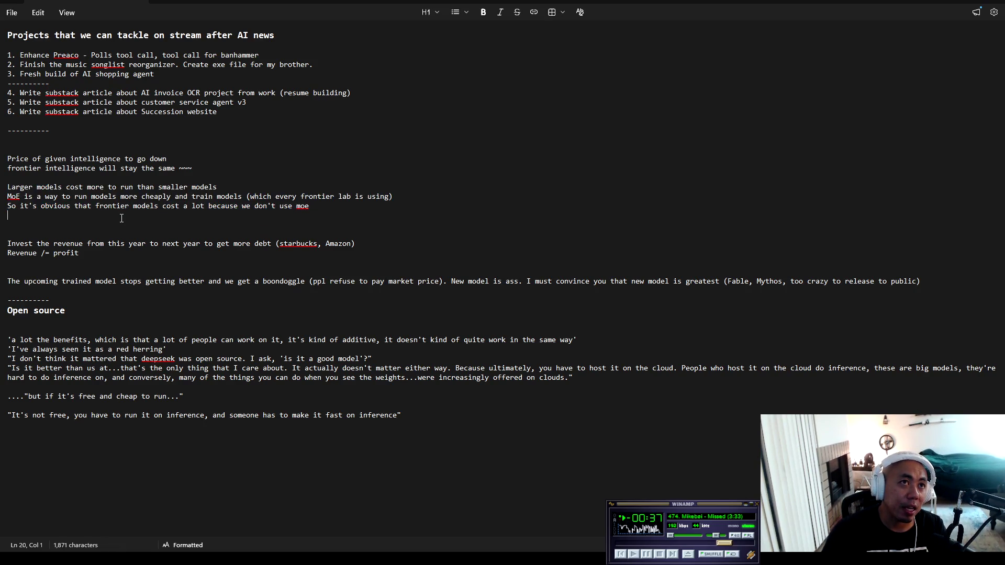
pyautogui.press('BackSpace')
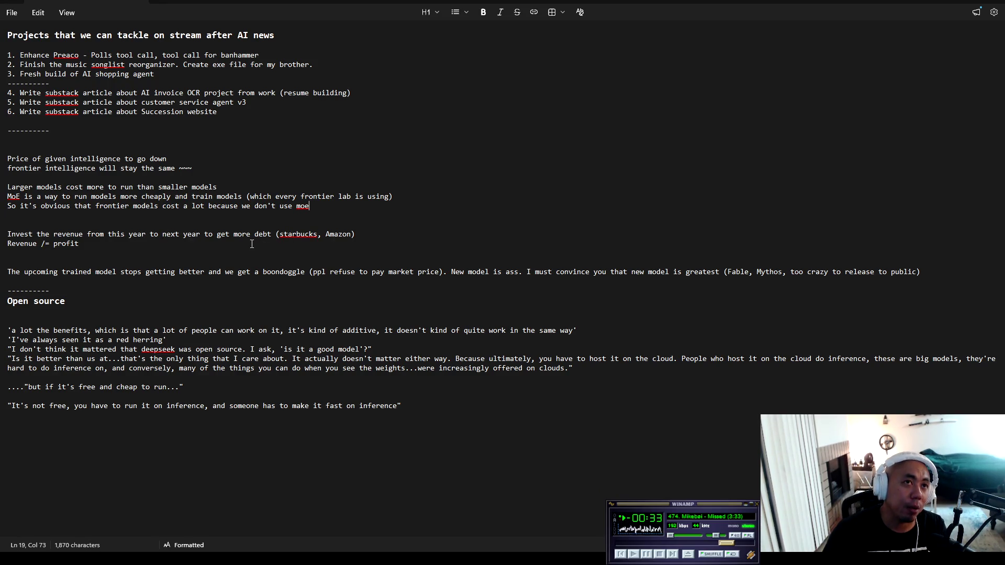
pyautogui.click(107, 216)
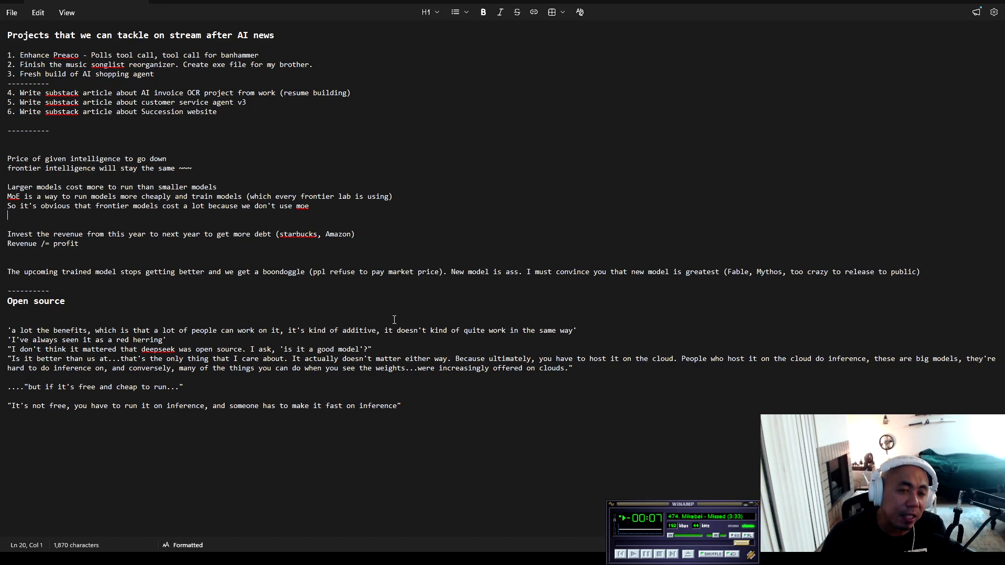
# Change 'this year' to 'this year's model' on the revenue line and save with Ctrl+S
pyautogui.click(97, 243)
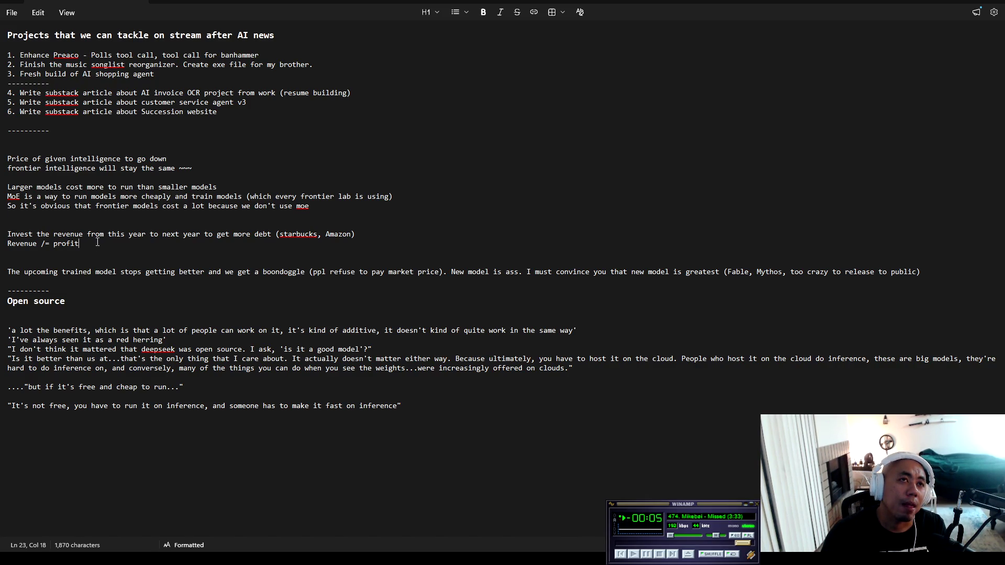
pyautogui.hotkey('shift', 'Left')
pyautogui.hotkey('shift', 'Left')
pyautogui.hotkey('shift', 'Left')
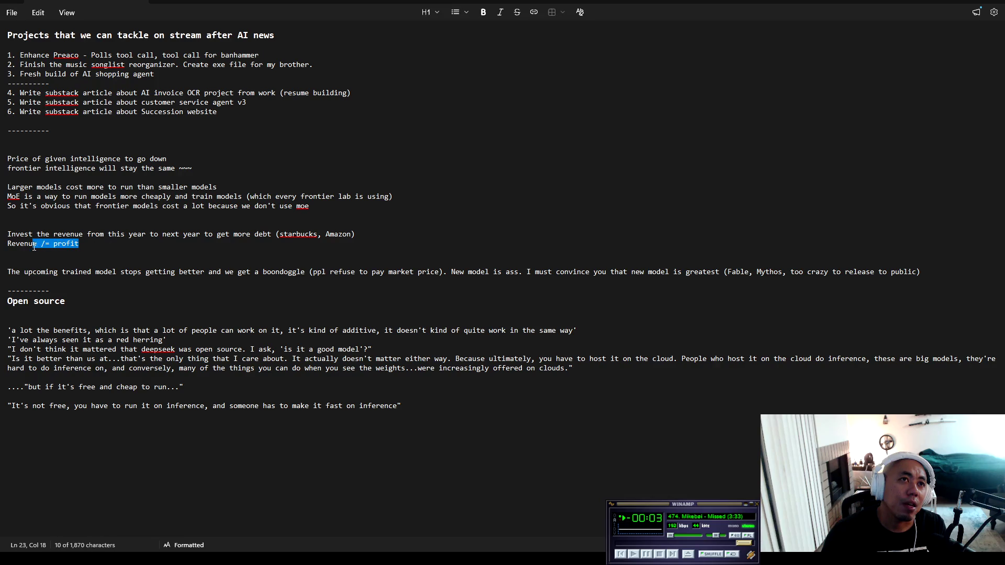
pyautogui.click(9, 231)
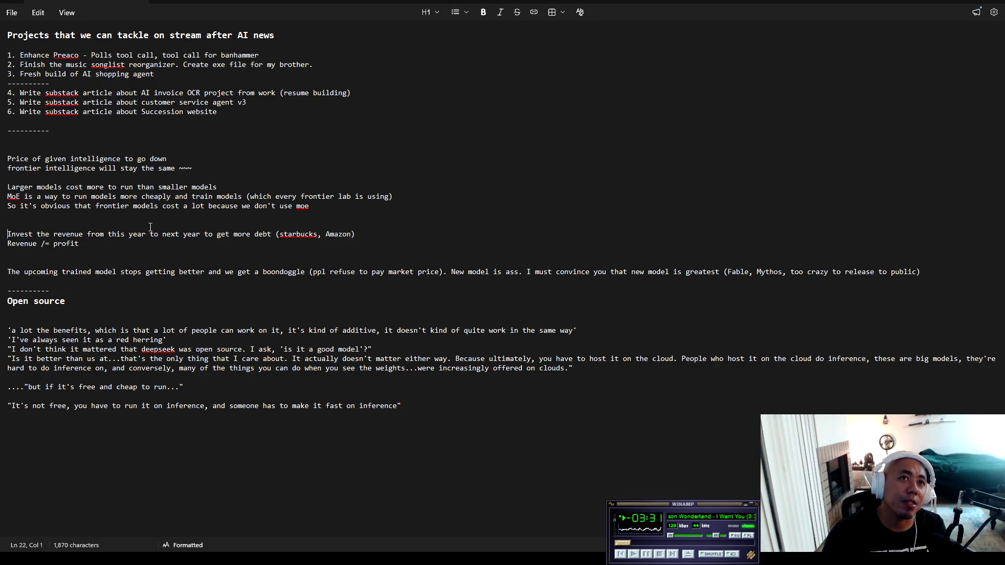
pyautogui.moveTo(150, 226); pyautogui.dragTo(277, 234)
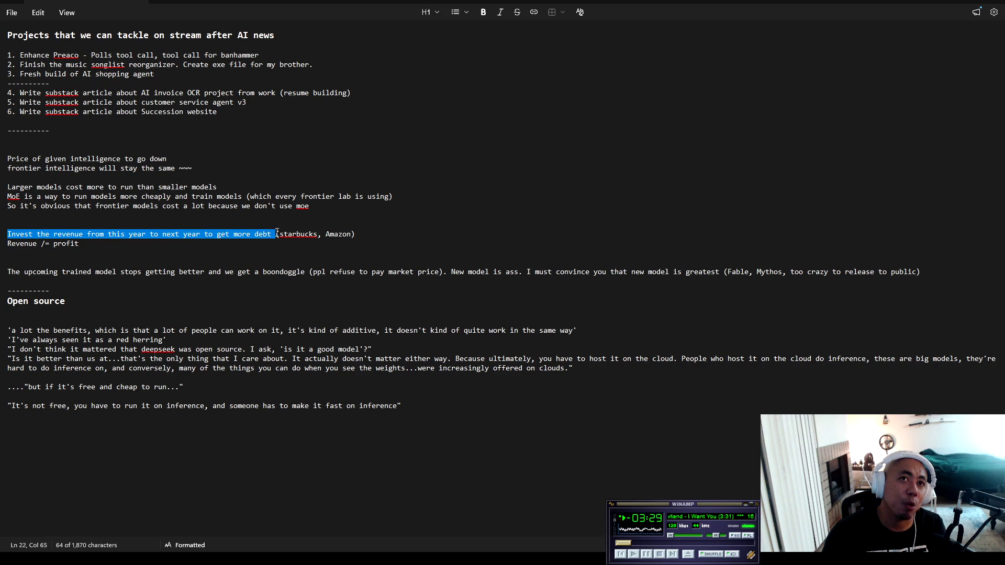
pyautogui.click(277, 234)
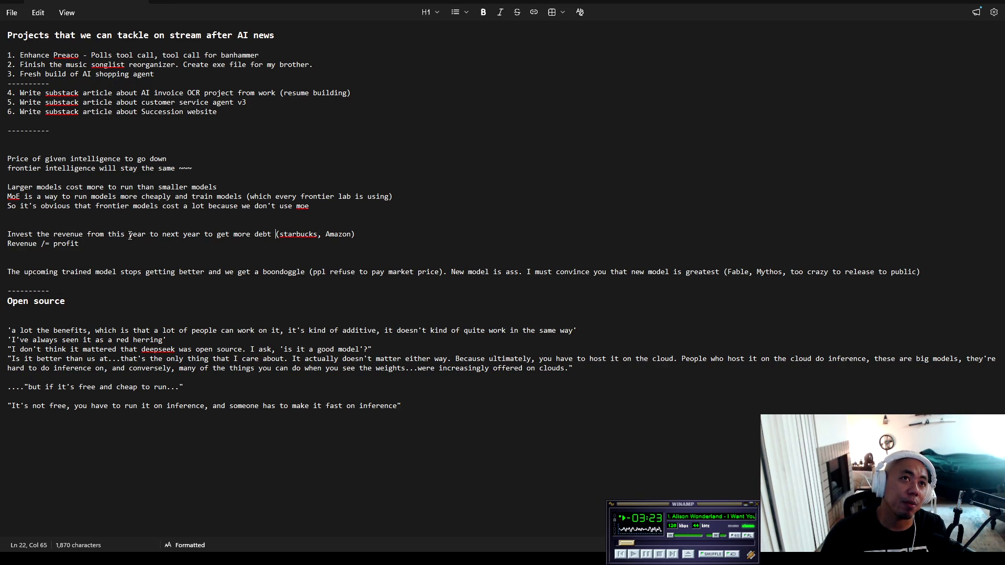
pyautogui.click(146, 234)
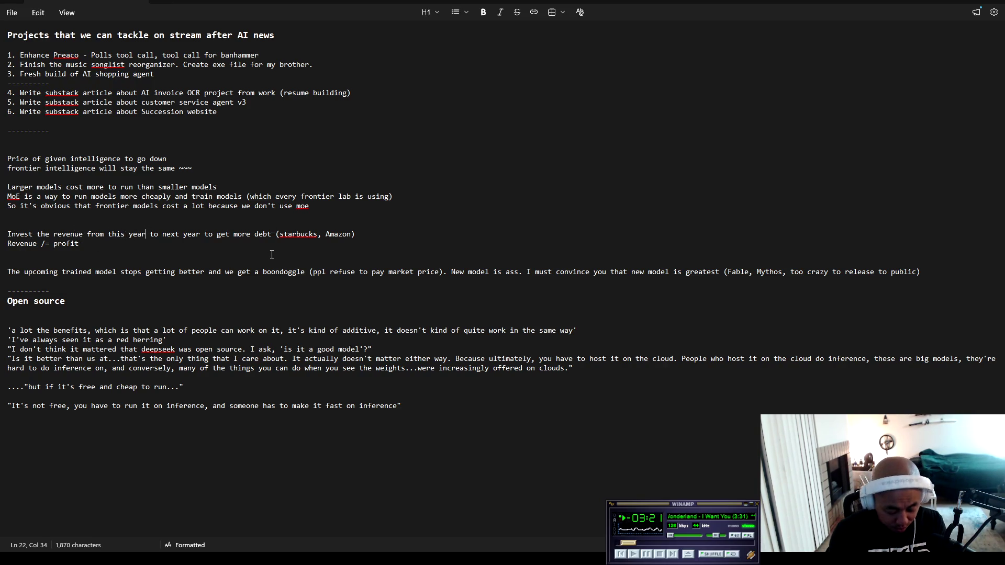
pyautogui.write("'s model")
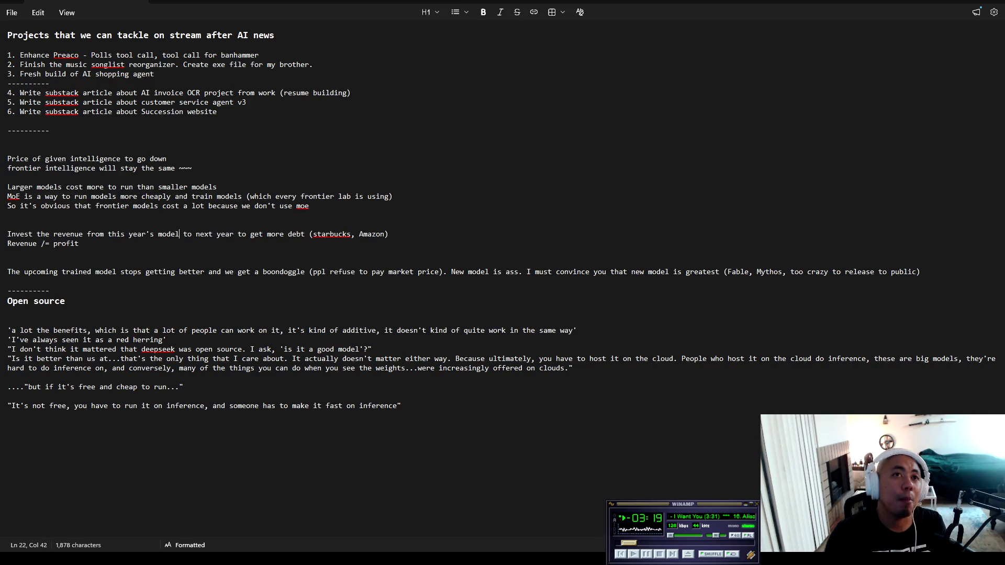
pyautogui.hotkey('ctrl', 's')
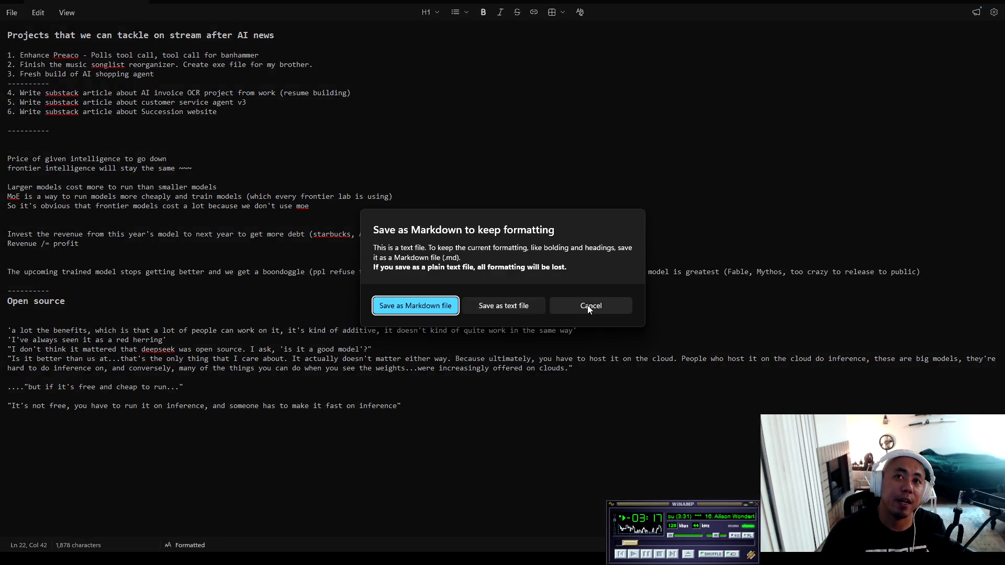
# Cancel the Save as Markdown prompt and return the cursor to the end of the Invest line
pyautogui.click(589, 308)
pyautogui.click(386, 236)
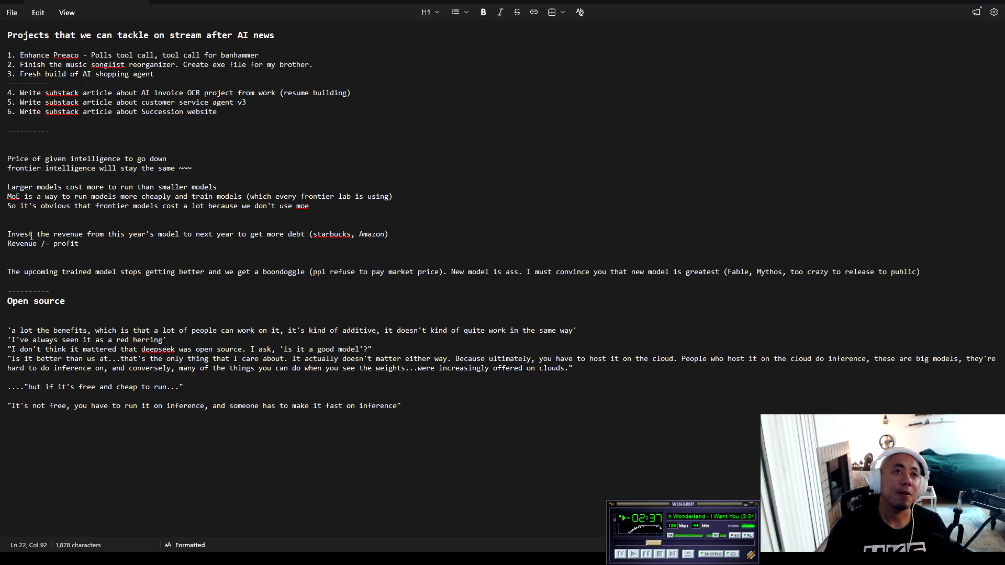
pyautogui.tripleClick(88, 239)
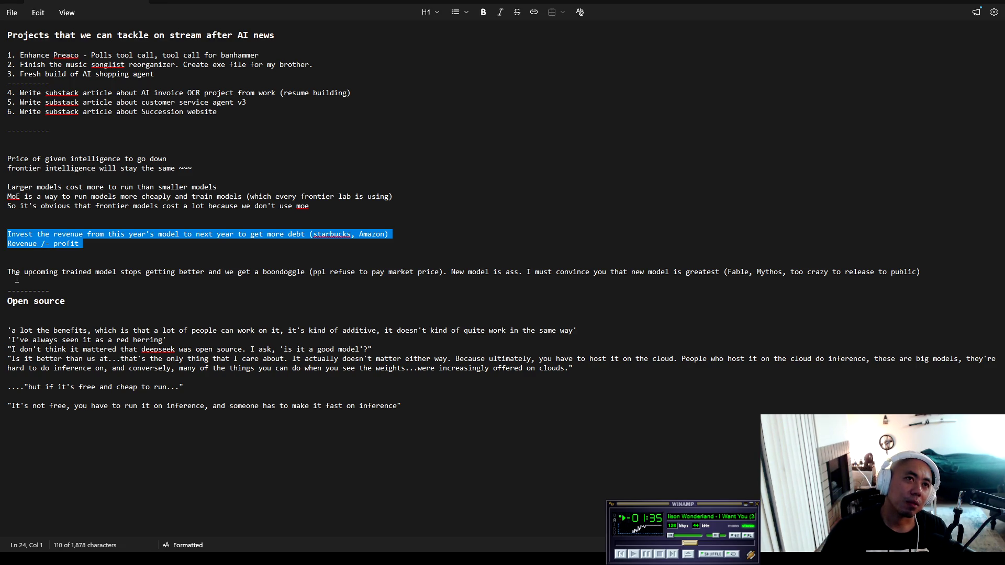
pyautogui.moveTo(9, 271)
pyautogui.mouseDown()
pyautogui.moveTo(925, 270)
pyautogui.moveTo(868, 270)
pyautogui.mouseUp()
pyautogui.press('Left')
pyautogui.press('Left')
pyautogui.press('Left')
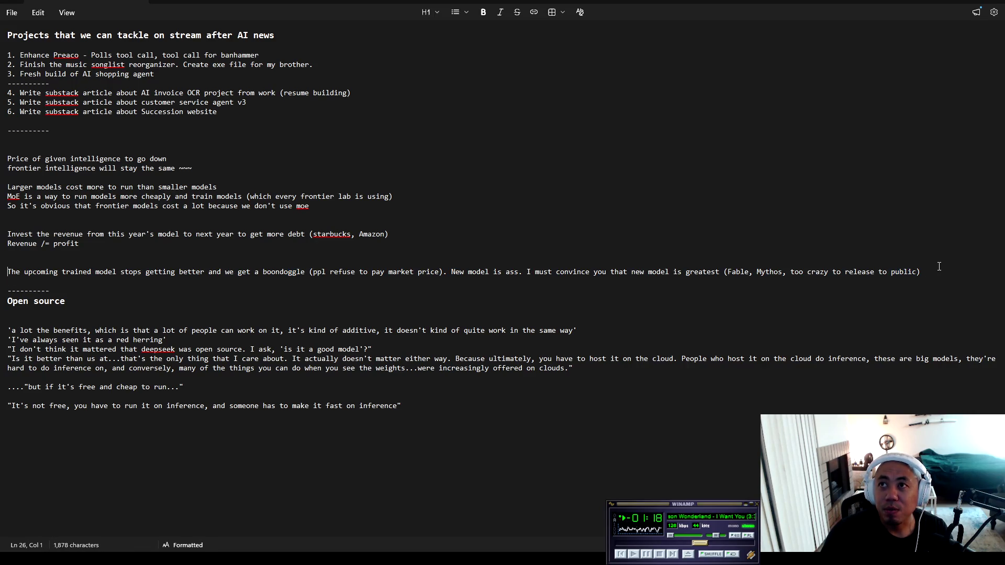
pyautogui.tripleClick(946, 271)
pyautogui.moveTo(947, 275); pyautogui.dragTo(944, 310)
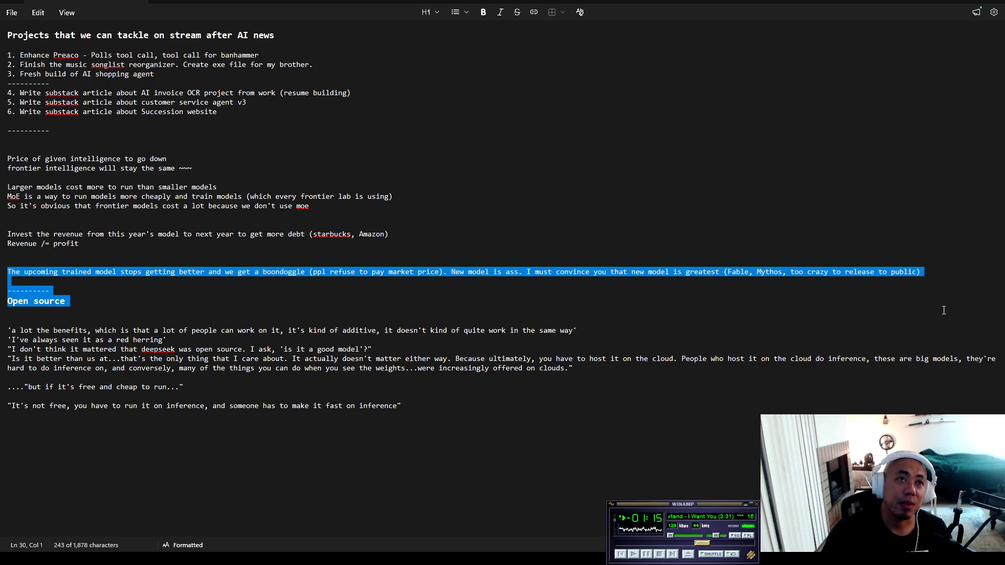
pyautogui.click(120, 289)
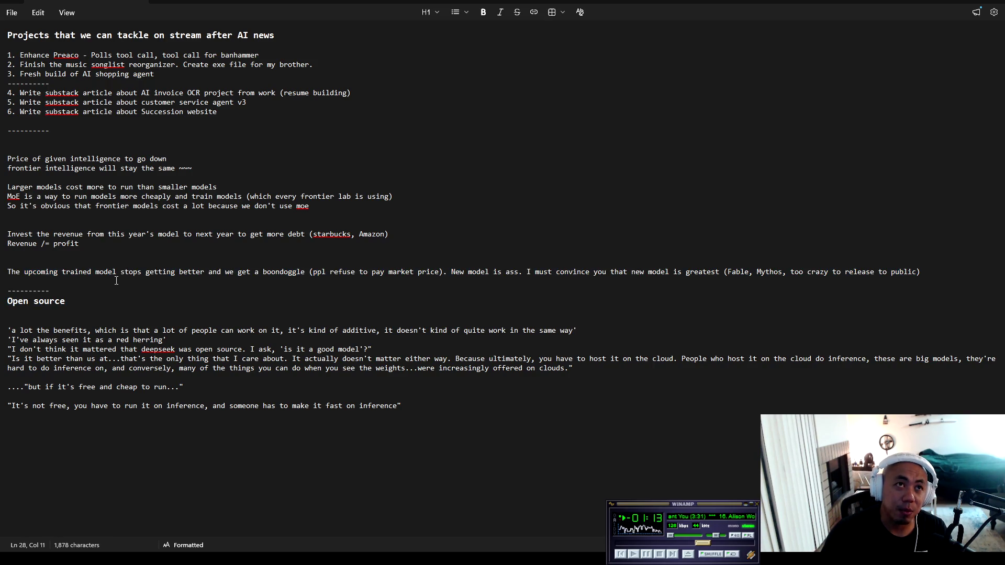
pyautogui.click(41, 236)
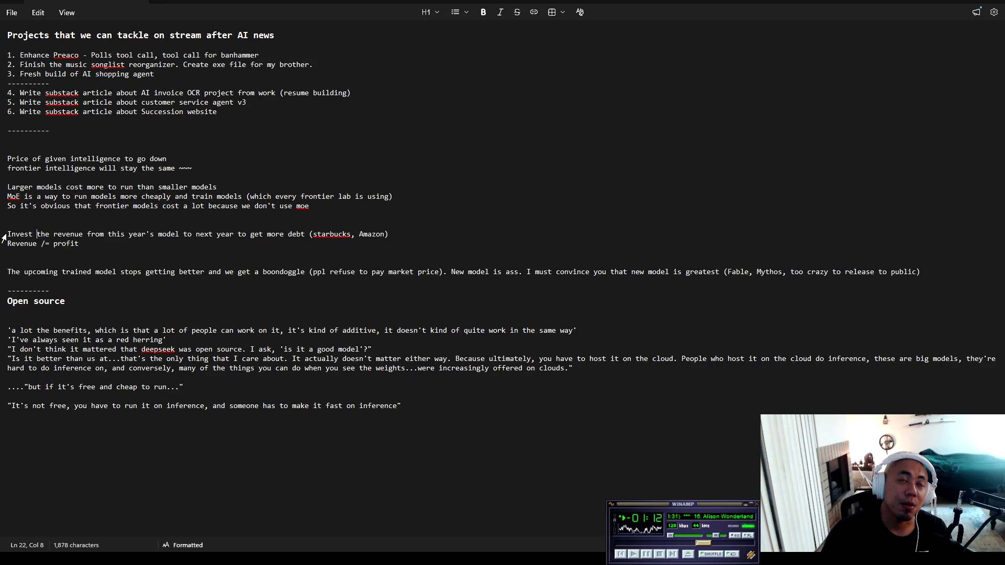
pyautogui.moveTo(9, 234)
pyautogui.mouseDown()
pyautogui.moveTo(460, 283)
pyautogui.moveTo(462, 307)
pyautogui.mouseUp()
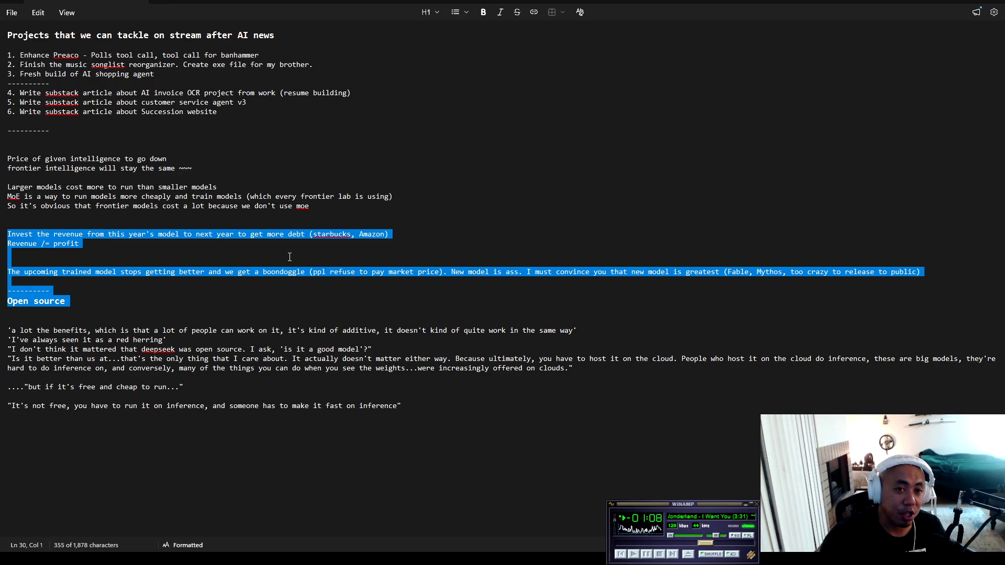
pyautogui.click(271, 330)
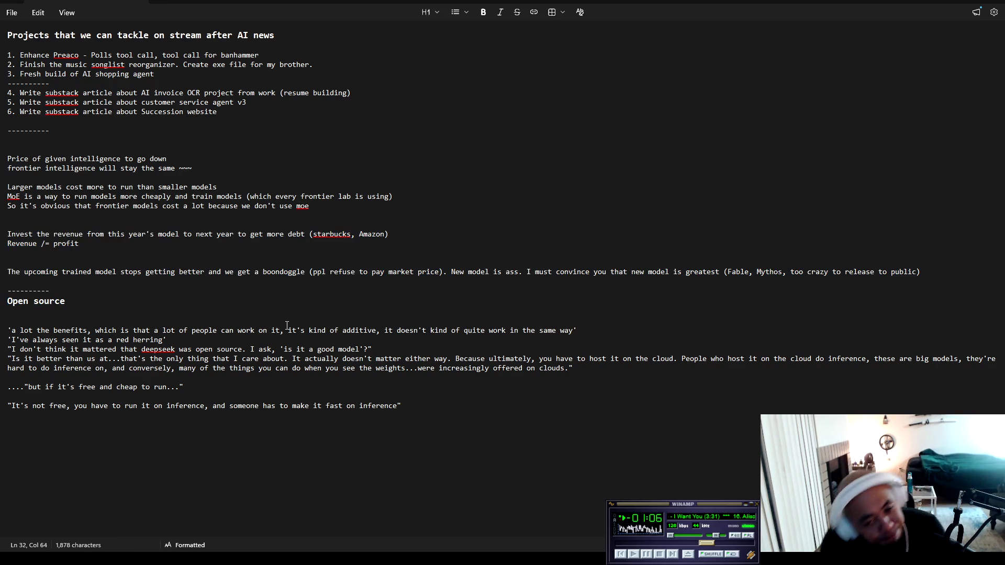
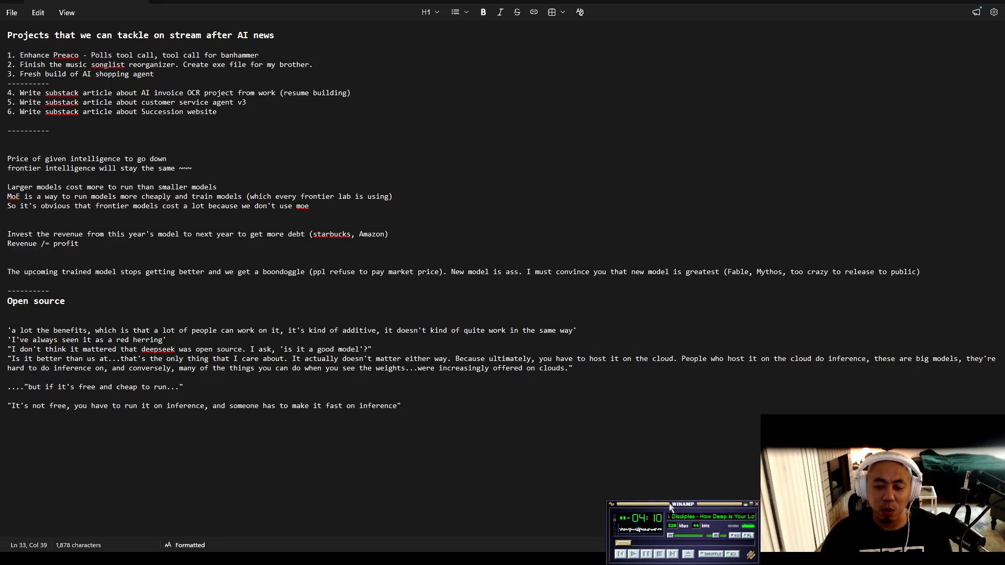
# Pause the background music, then switch back to Chrome
pyautogui.press('c')
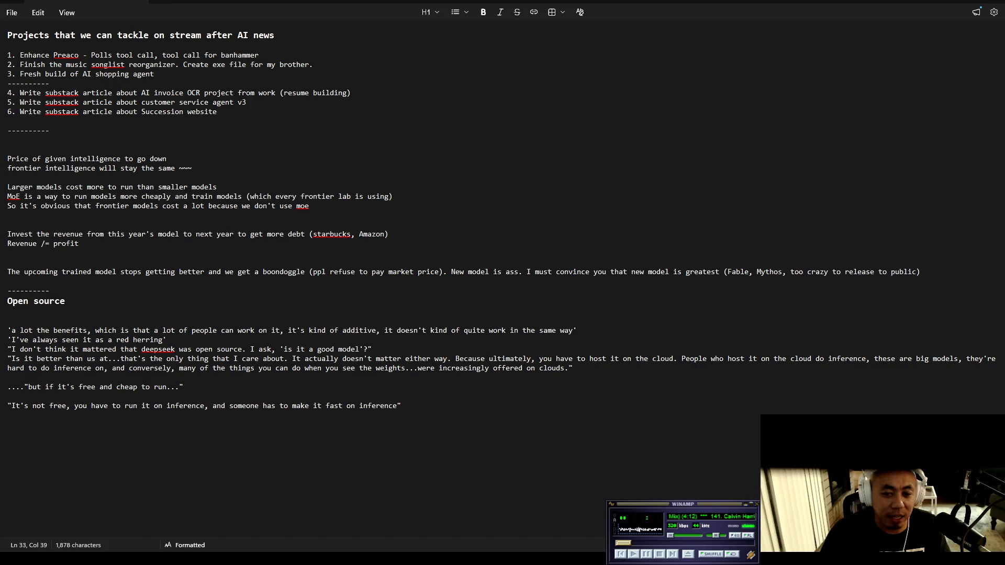
pyautogui.click(682, 508)
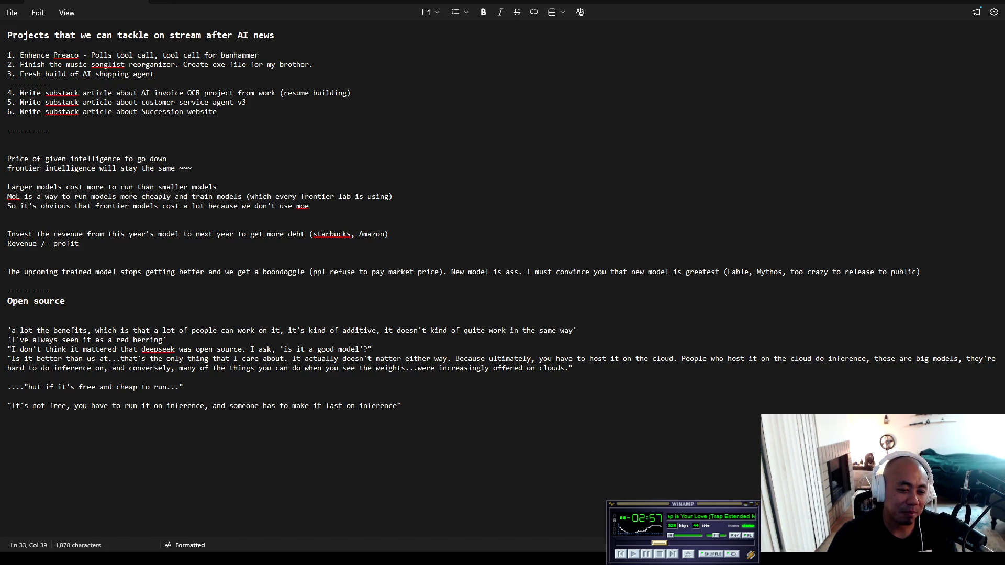
pyautogui.hotkey('alt', 'Tab')
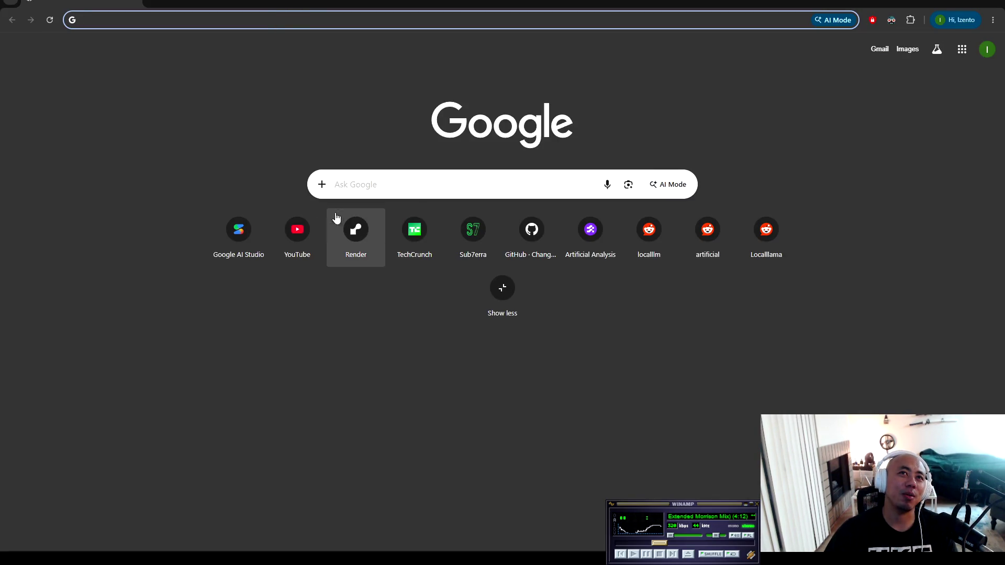
# Open YouTube's home page, then enter 'vermin german video' in a new tab's address bar
pyautogui.click(303, 215)
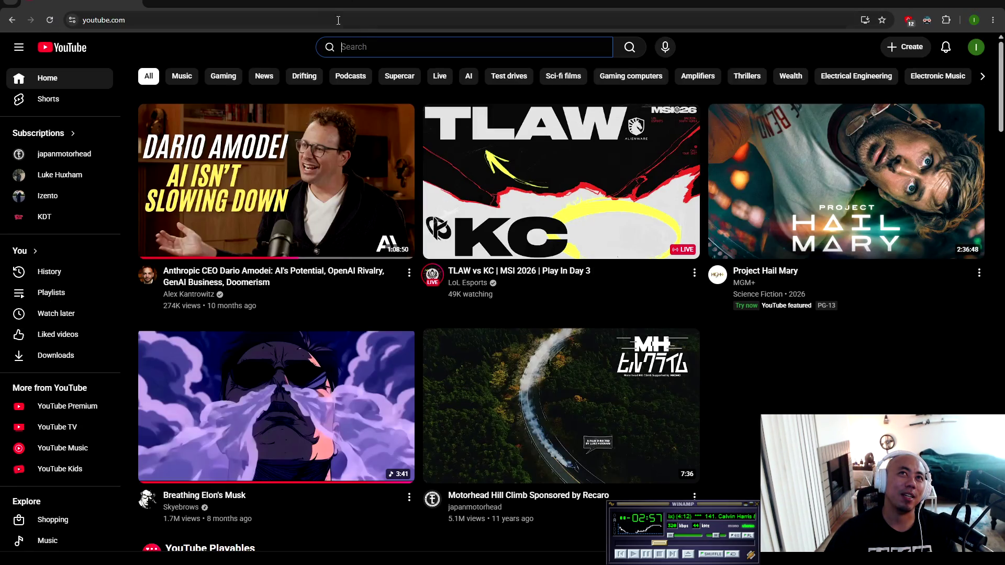
pyautogui.click(312, 5)
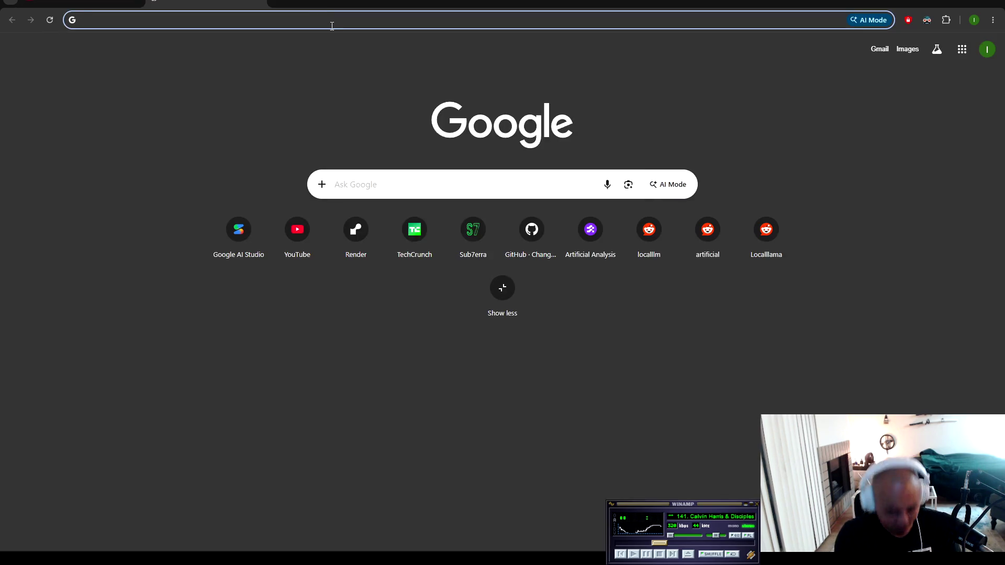
pyautogui.write('vermin ')
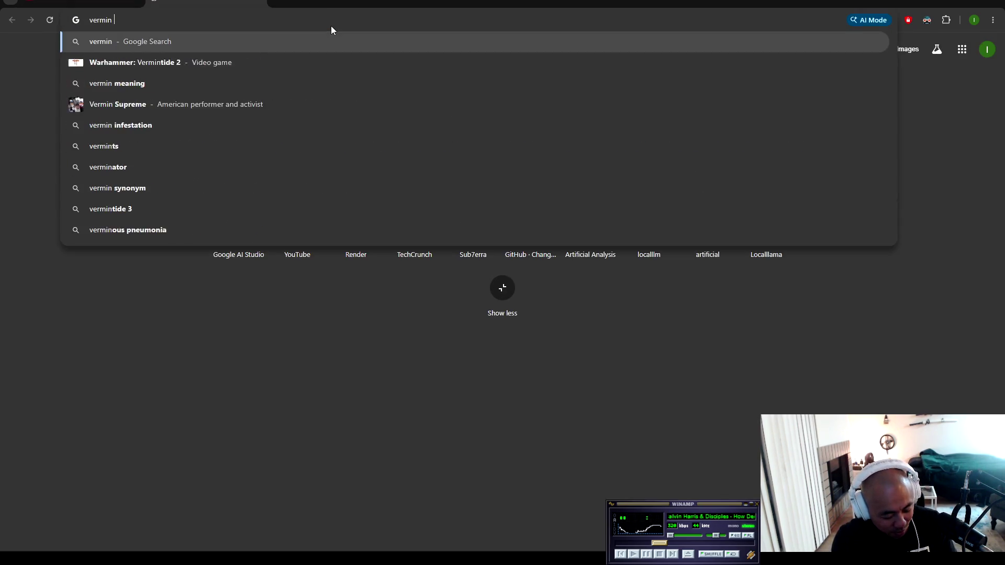
pyautogui.write('german video')
# Search Google for 'vermin german video' and scroll through the results
pyautogui.press('Return')
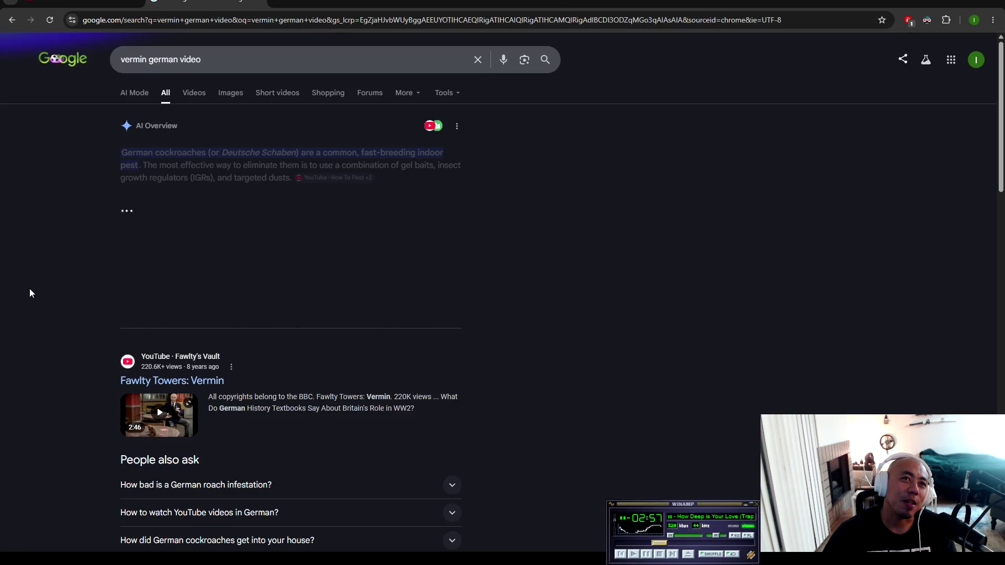
pyautogui.moveTo(353, 176)
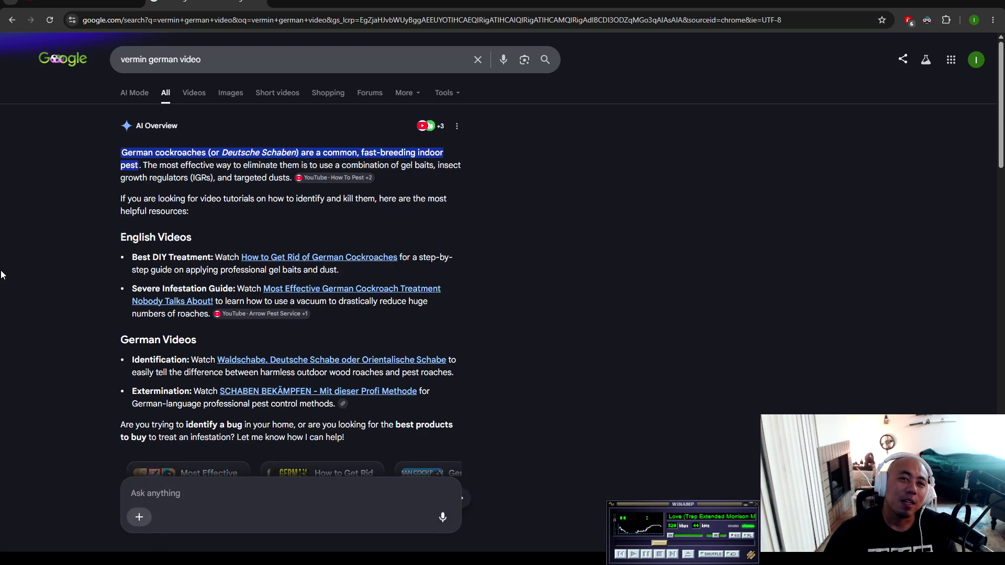
pyautogui.scroll(-10, 8, 262)
pyautogui.scroll(-13, 14, 262)
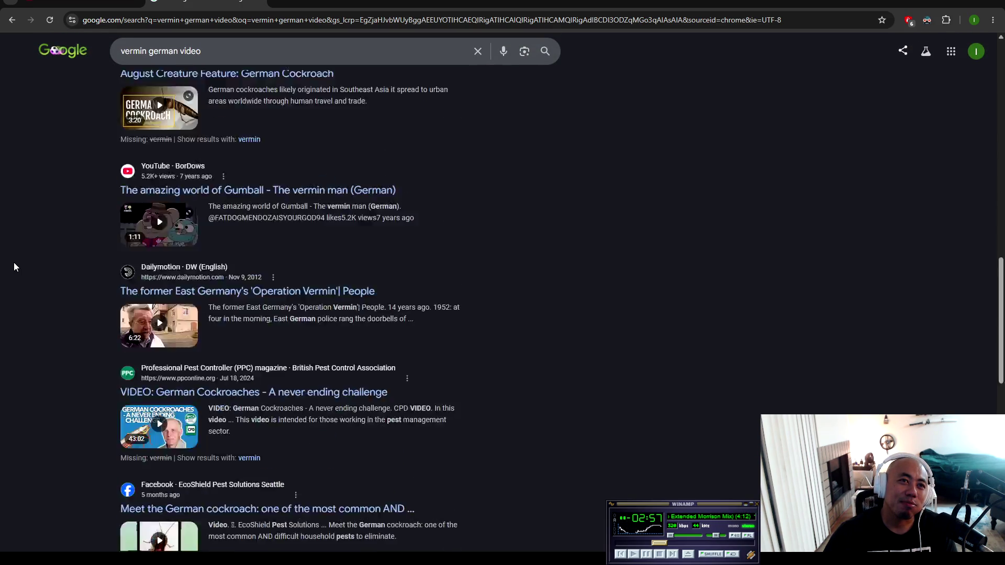
pyautogui.scroll(-4, 15, 264)
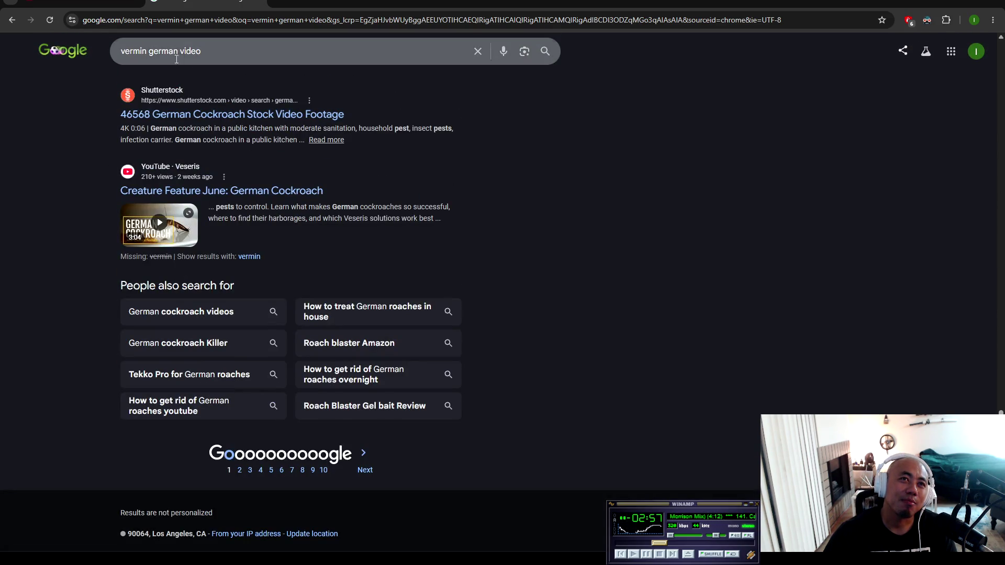
# Select the word 'video' in the search query and dismiss the suggestions
pyautogui.click(208, 48)
pyautogui.moveTo(208, 50)
pyautogui.mouseDown()
pyautogui.moveTo(152, 52)
pyautogui.moveTo(217, 53)
pyautogui.mouseUp()
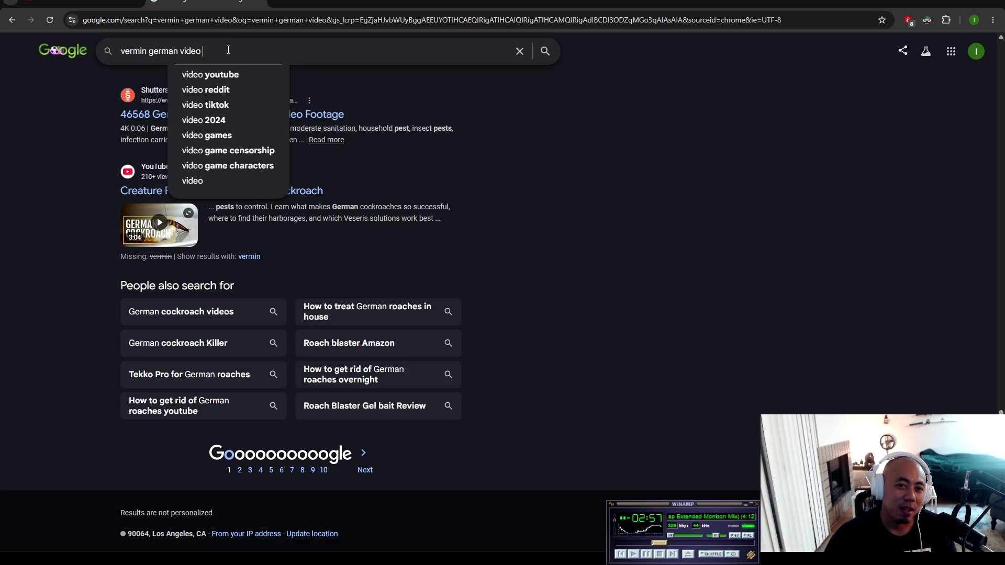
pyautogui.click(38, 232)
pyautogui.hotkey('alt', 'Left')
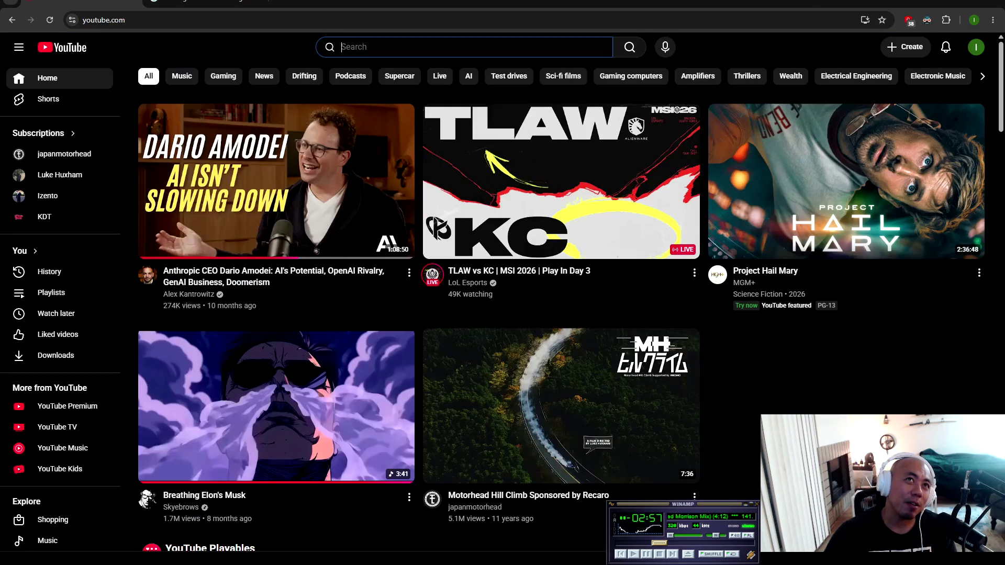
pyautogui.click(204, 47)
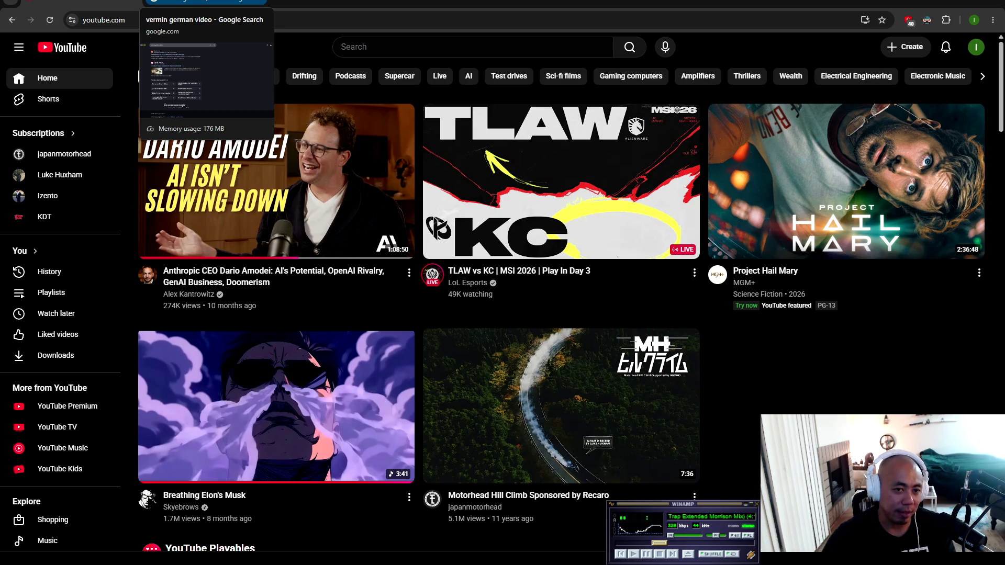
pyautogui.click(392, 46)
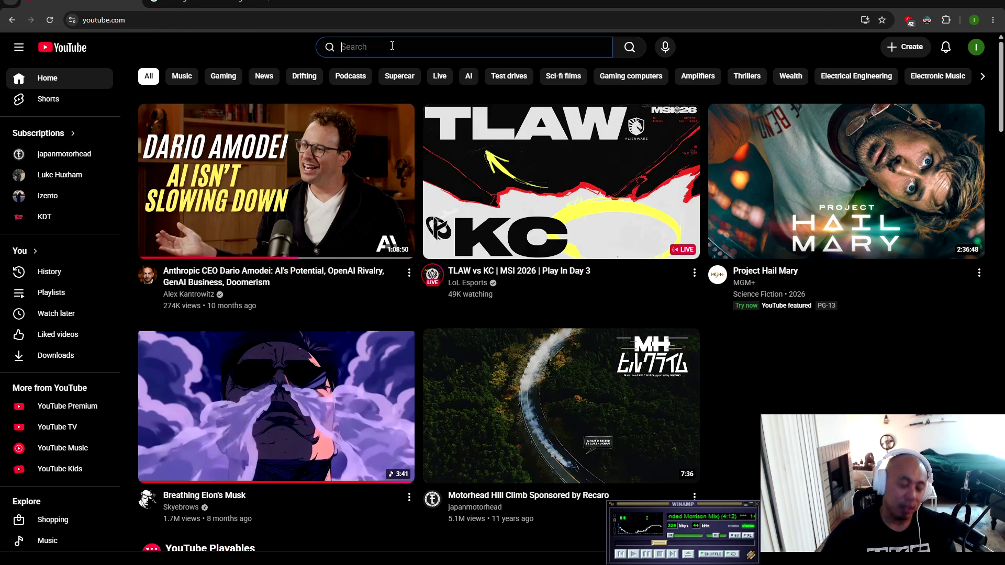
pyautogui.write('pol ')
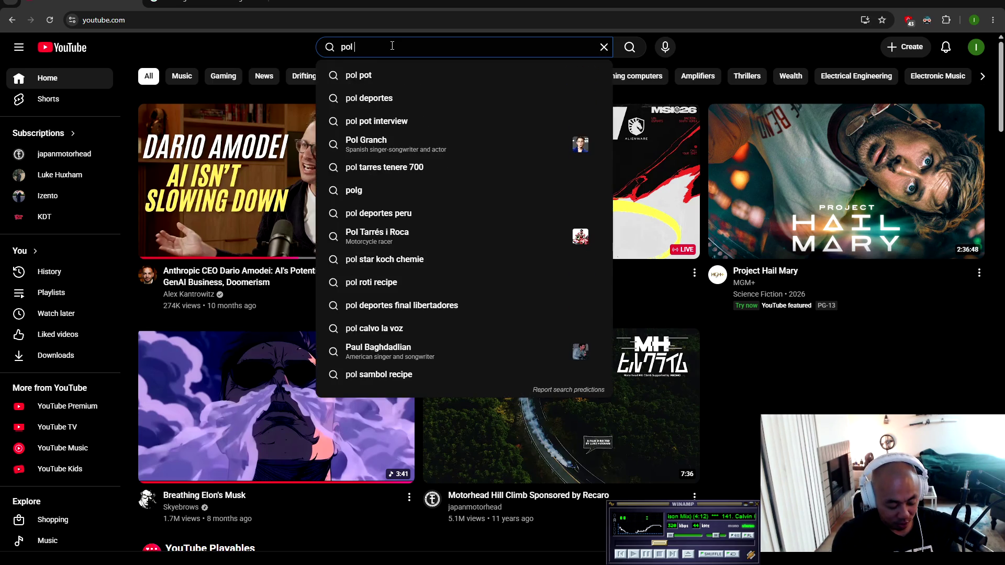
pyautogui.write('pot')
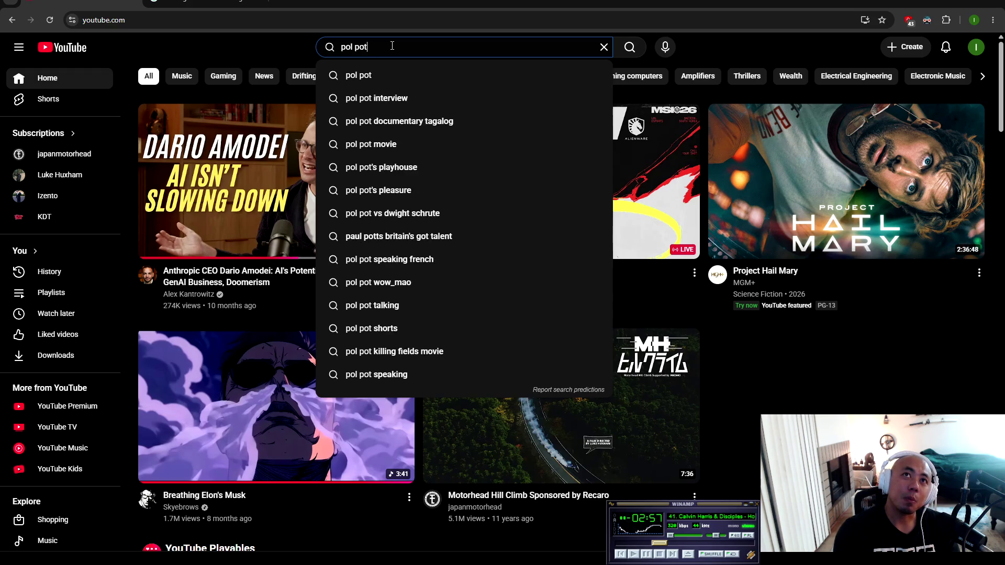
pyautogui.press('Return')
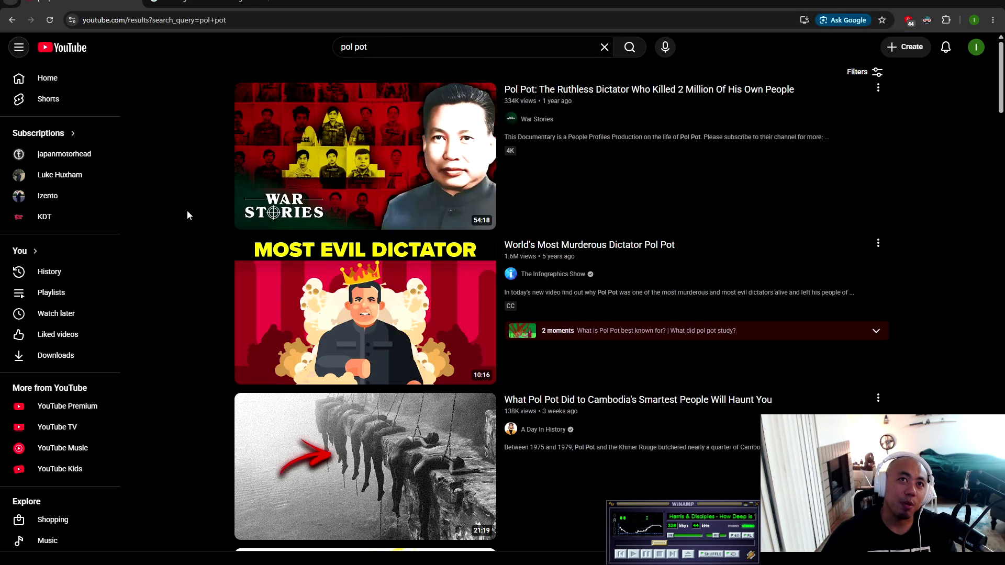
pyautogui.scroll(-2, 167, 323)
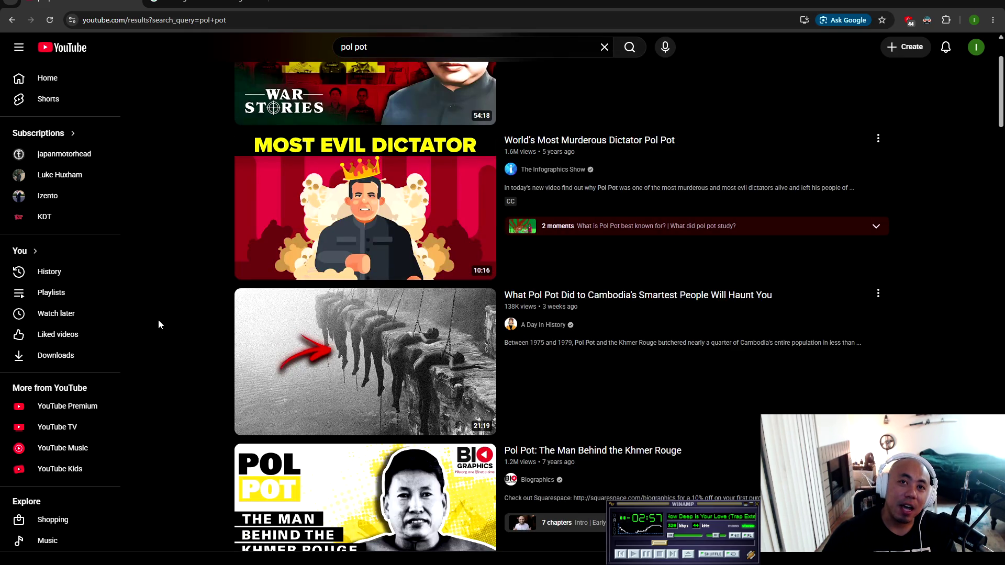
pyautogui.scroll(-15, 159, 321)
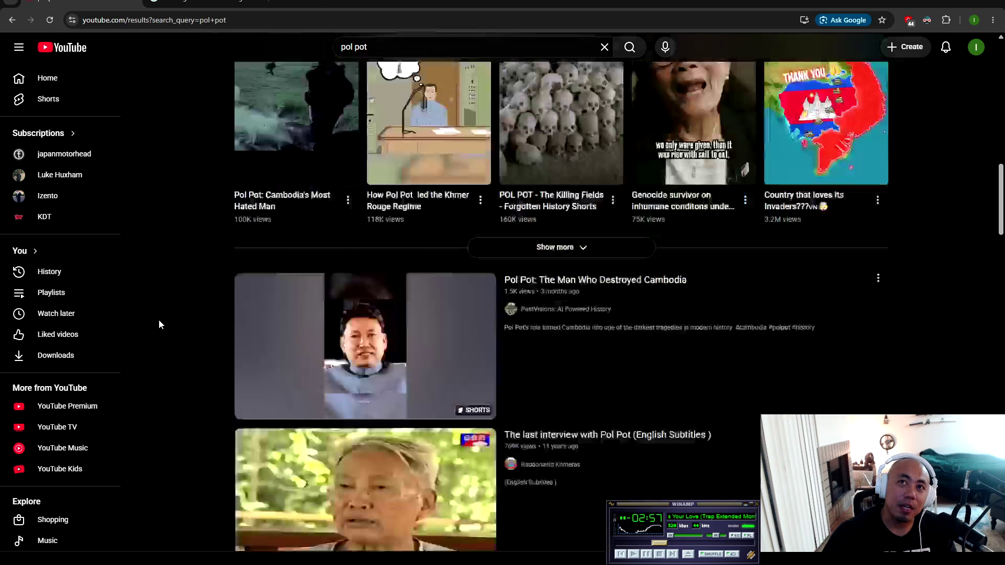
pyautogui.scroll(-10, 159, 321)
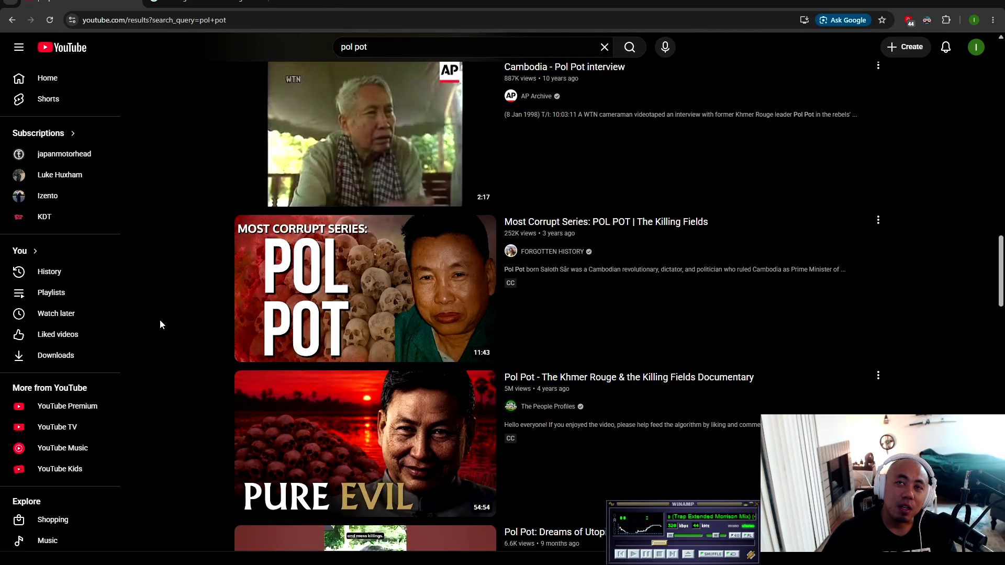
pyautogui.scroll(-15, 160, 325)
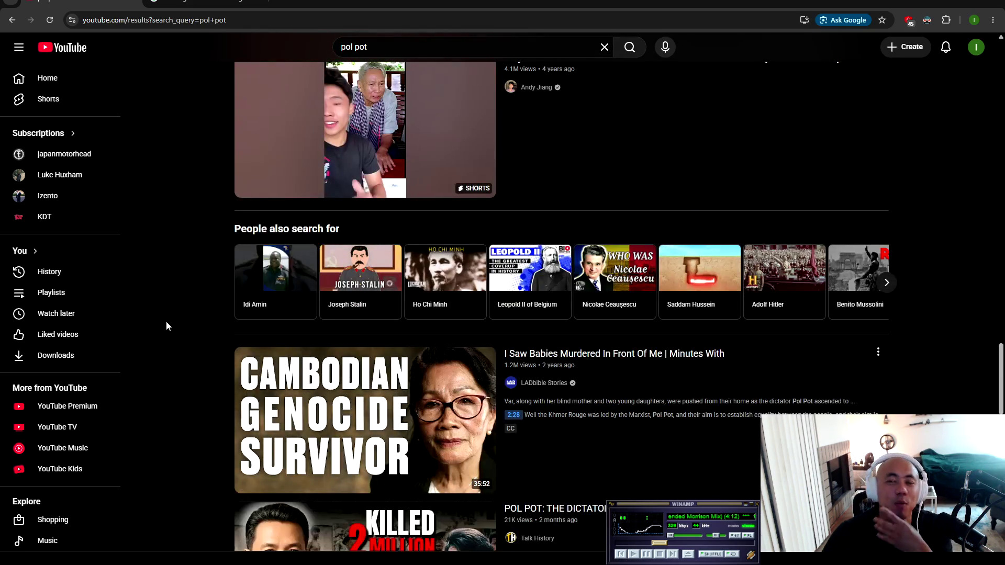
pyautogui.scroll(15, 167, 326)
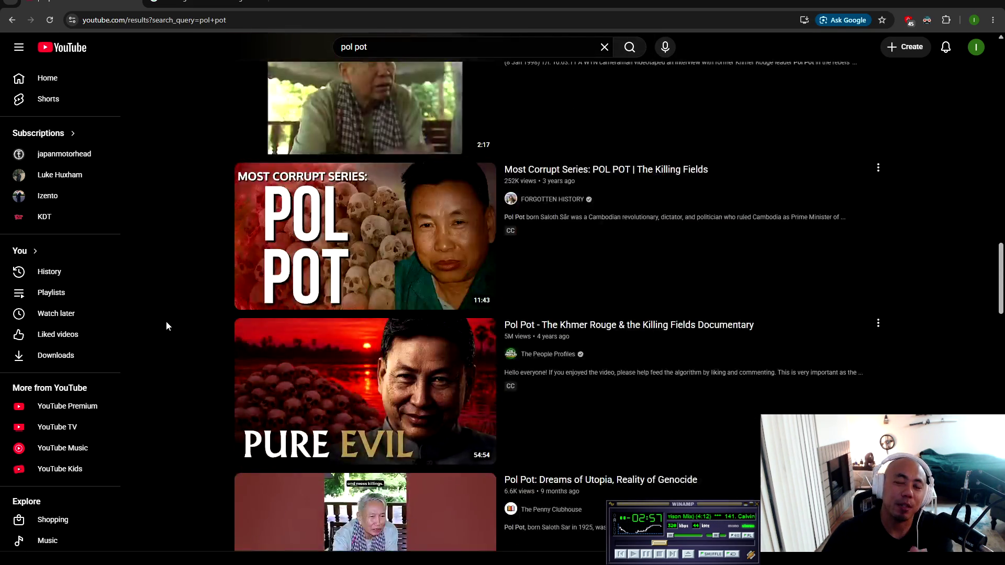
pyautogui.scroll(20, 167, 326)
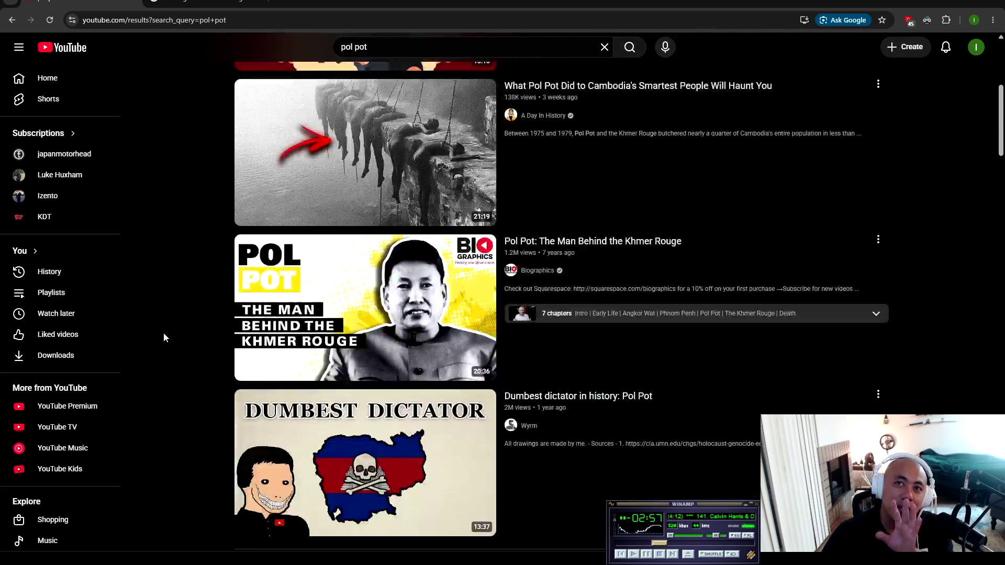
pyautogui.scroll(1, 160, 342)
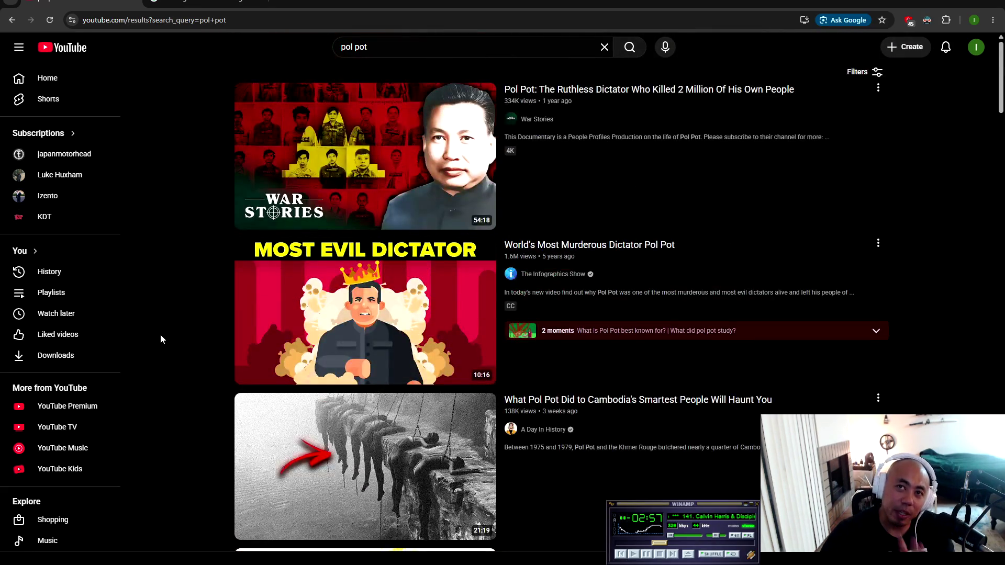
# Open and pause the 'World's Most Murderous Dictator Pol Pot' video, then open a new tab
pyautogui.click(358, 340)
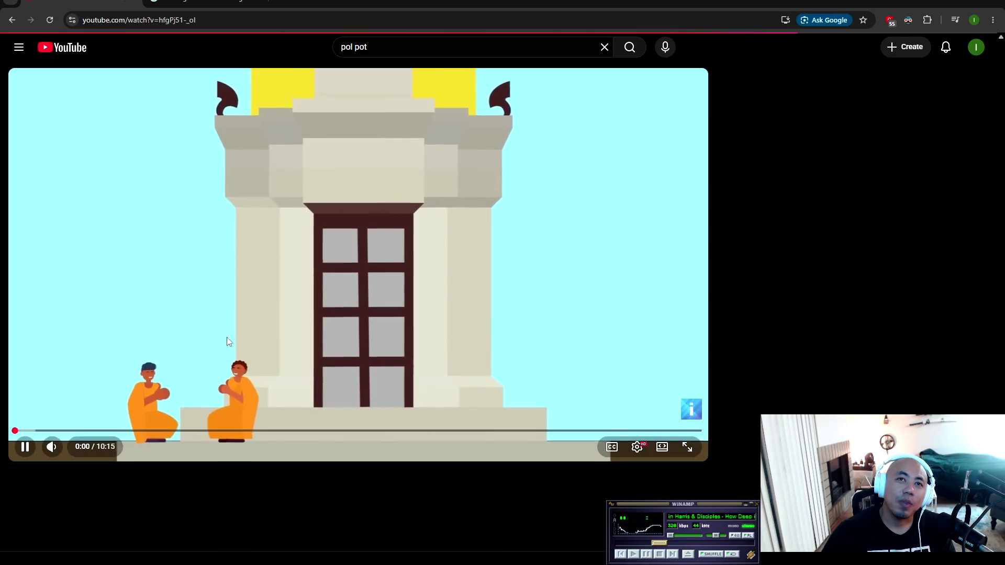
pyautogui.click(171, 333)
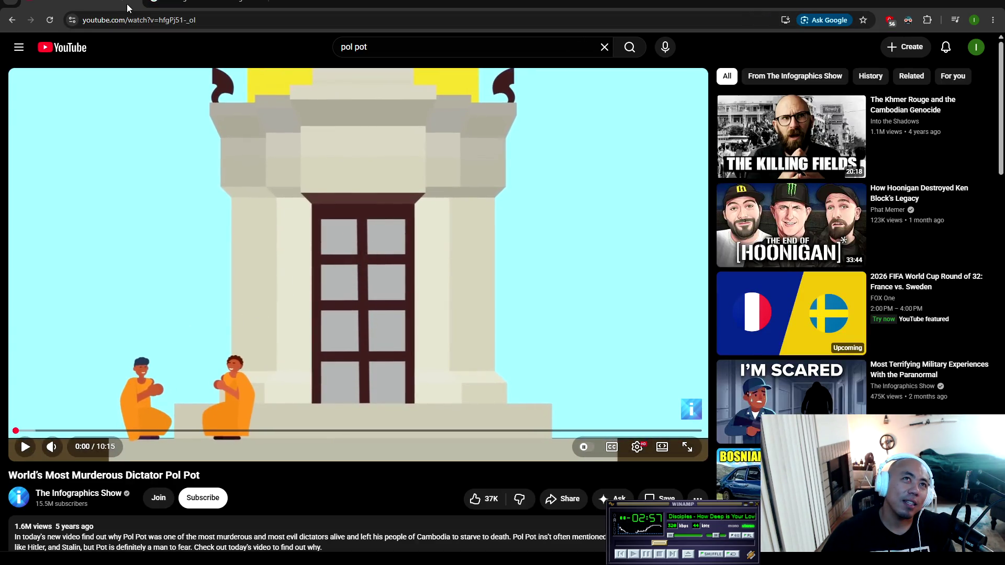
pyautogui.hotkey('ctrl', 'shift', 'Tab')
pyautogui.hotkey('ctrl', 'shift', 'Tab')
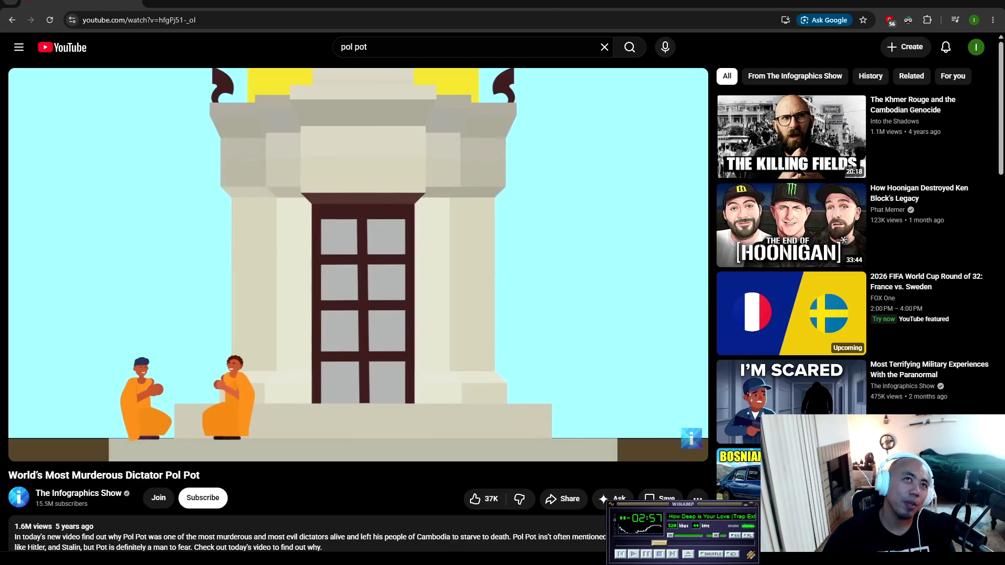
pyautogui.hotkey('ctrl', 't')
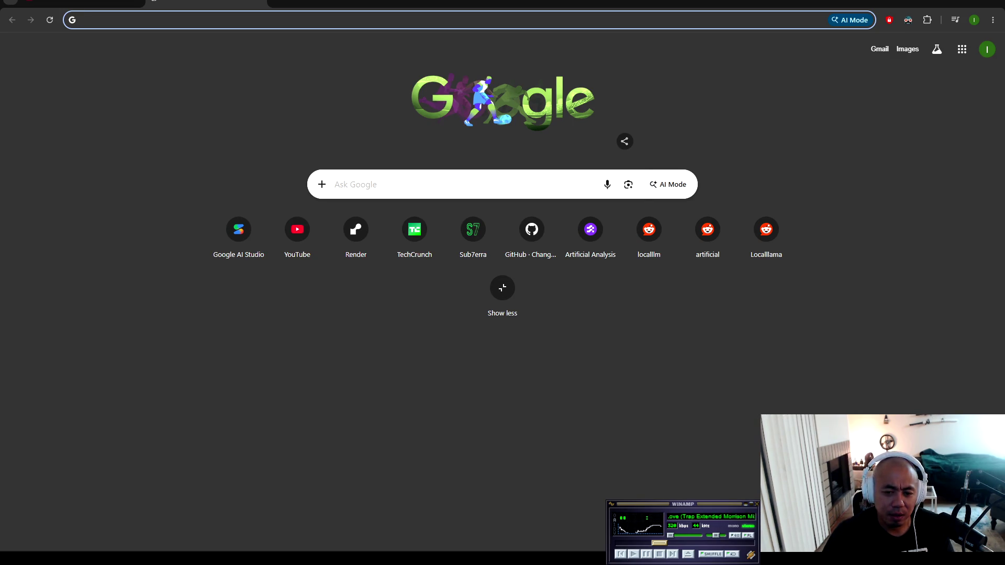
pyautogui.click(681, 505)
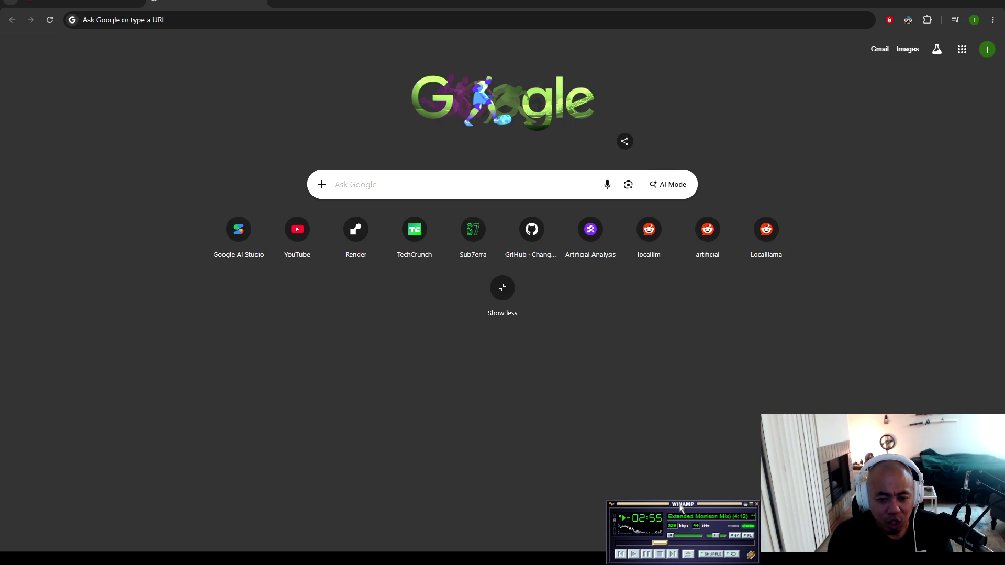